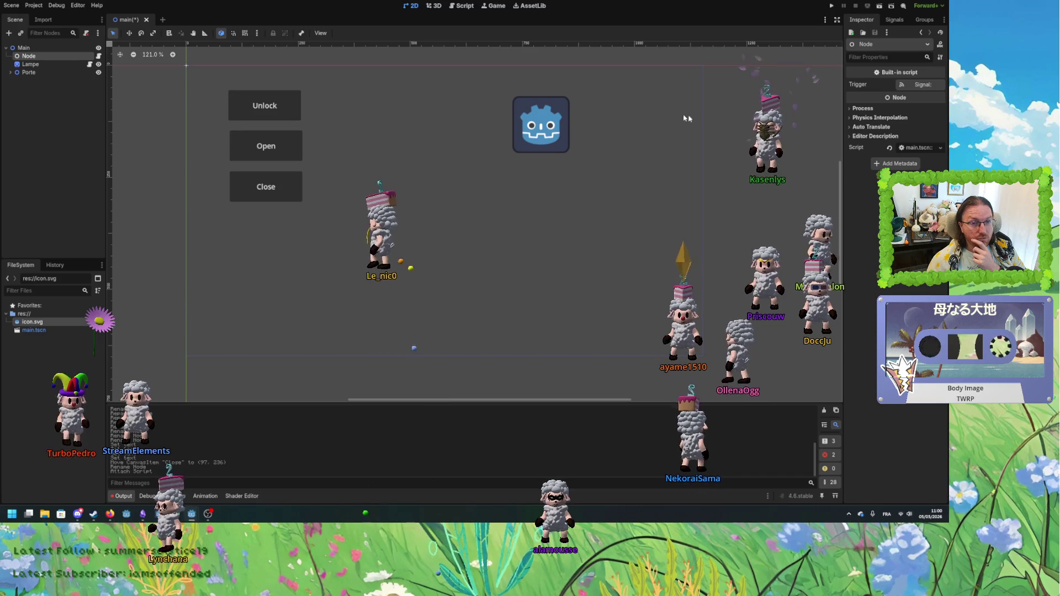
- Select the Lampe sprite, then the root Node to view its script
click(531, 124)
drag(465, 121, 916, 89)
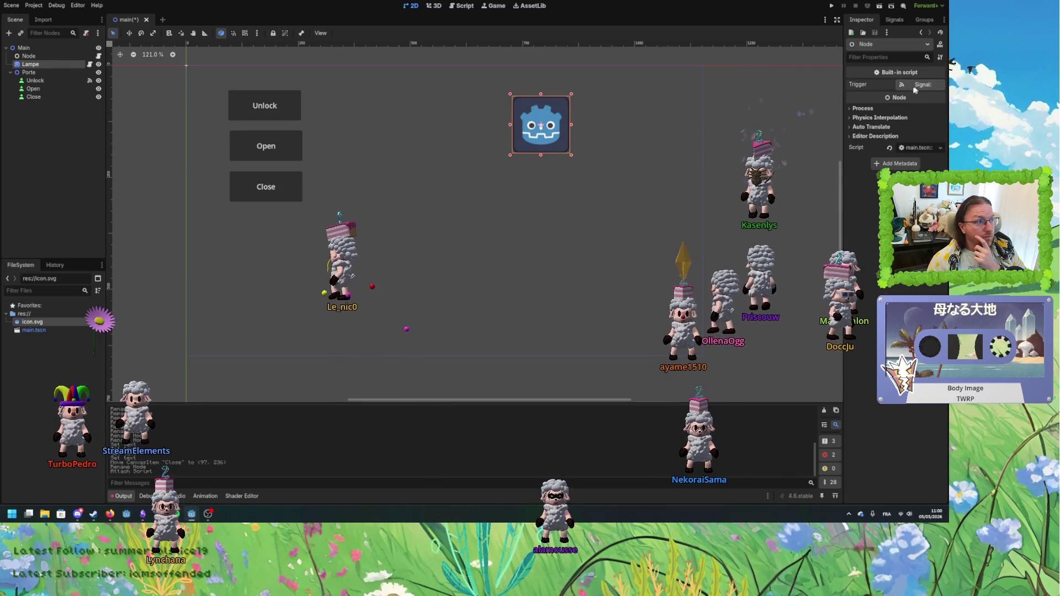
click(30, 57)
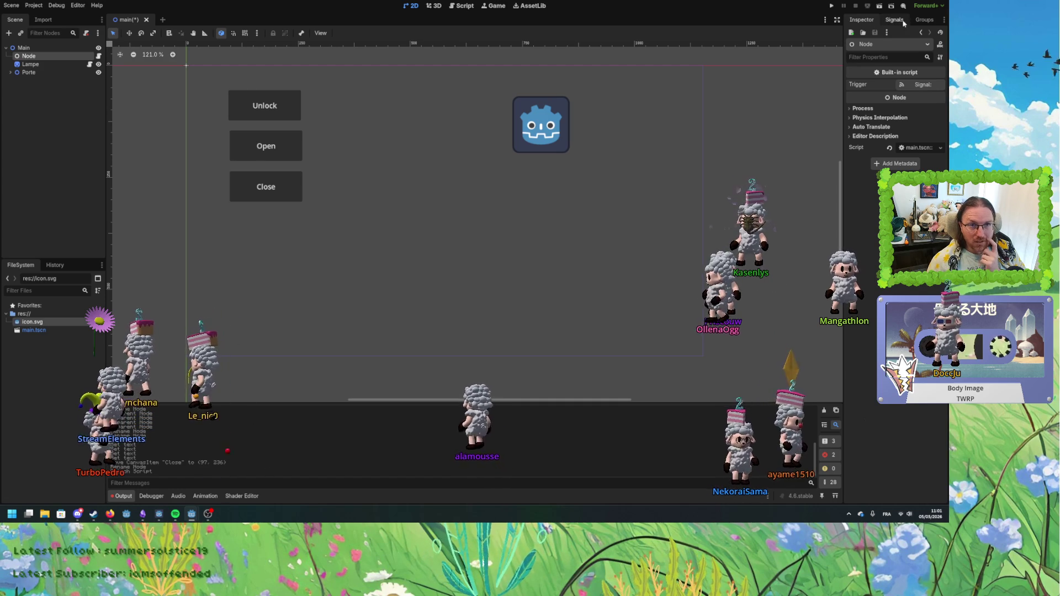
- Dock the Signals panel in the lower-right position beneath the Inspector
drag(899, 25, 909, 130)
drag(865, 394, 865, 394)
drag(845, 476, 865, 486)
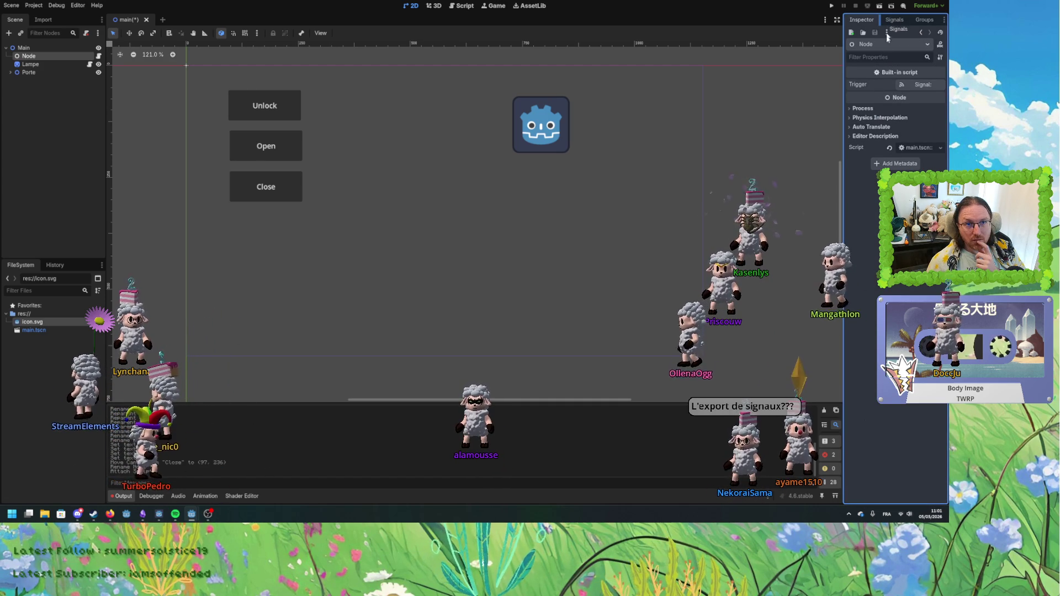
mouse_move(886, 156)
mouse_down()
mouse_move(837, 232)
mouse_move(848, 387)
mouse_move(816, 413)
mouse_move(901, 23)
mouse_up()
click(901, 22)
click(944, 19)
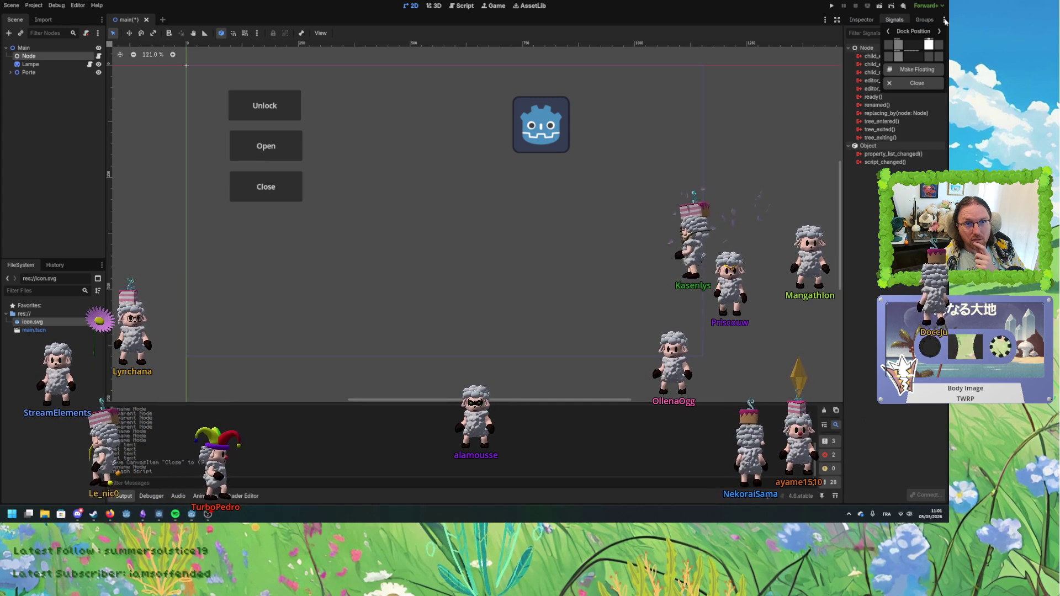
click(938, 58)
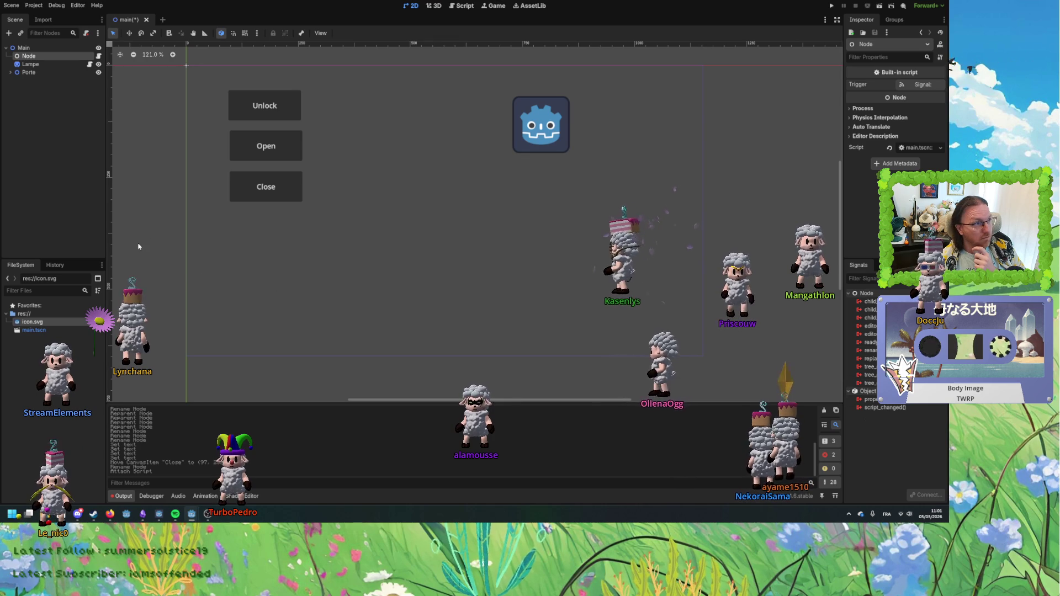
- Select Lampe, expand Porte and select its Unlock button, then return to the root Node
click(44, 65)
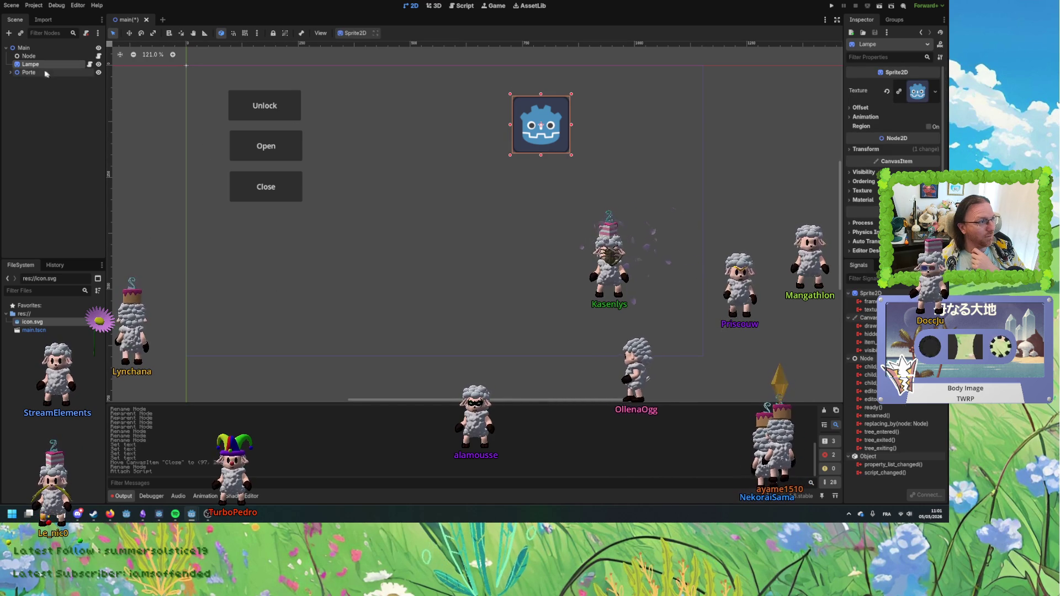
click(12, 73)
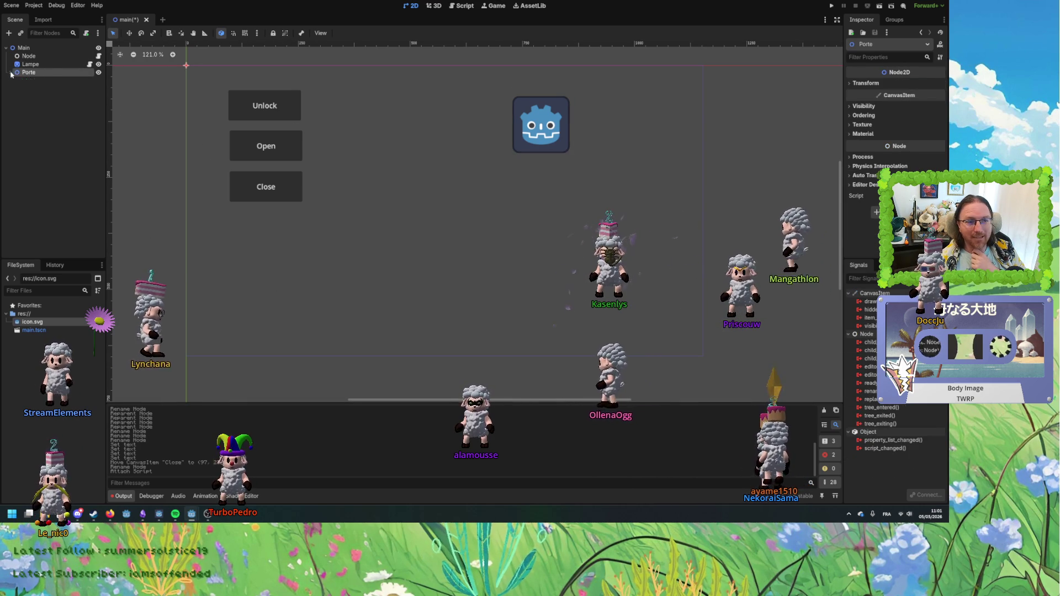
click(11, 72)
click(32, 81)
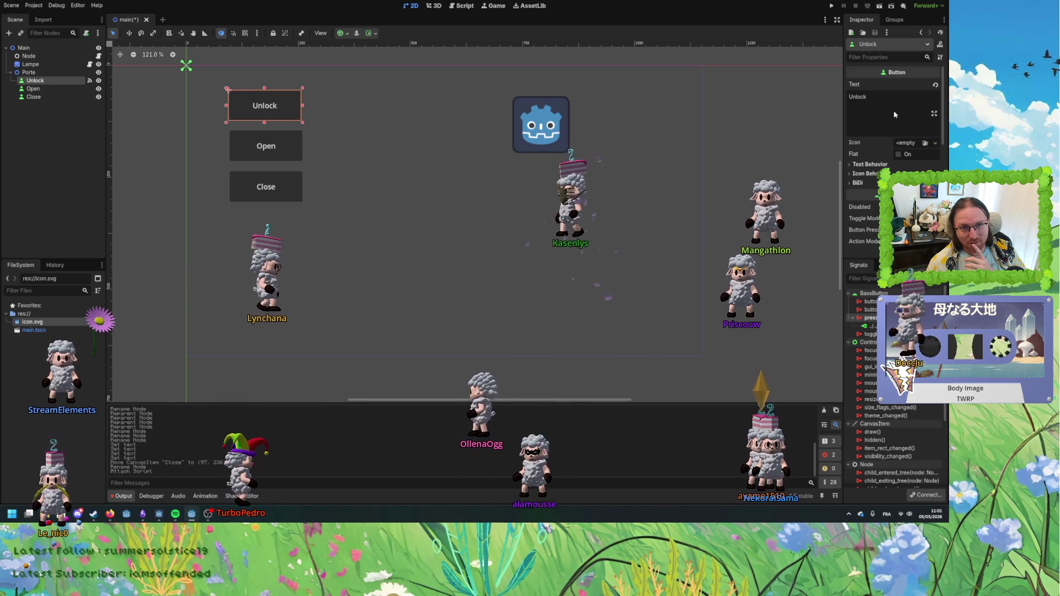
click(60, 56)
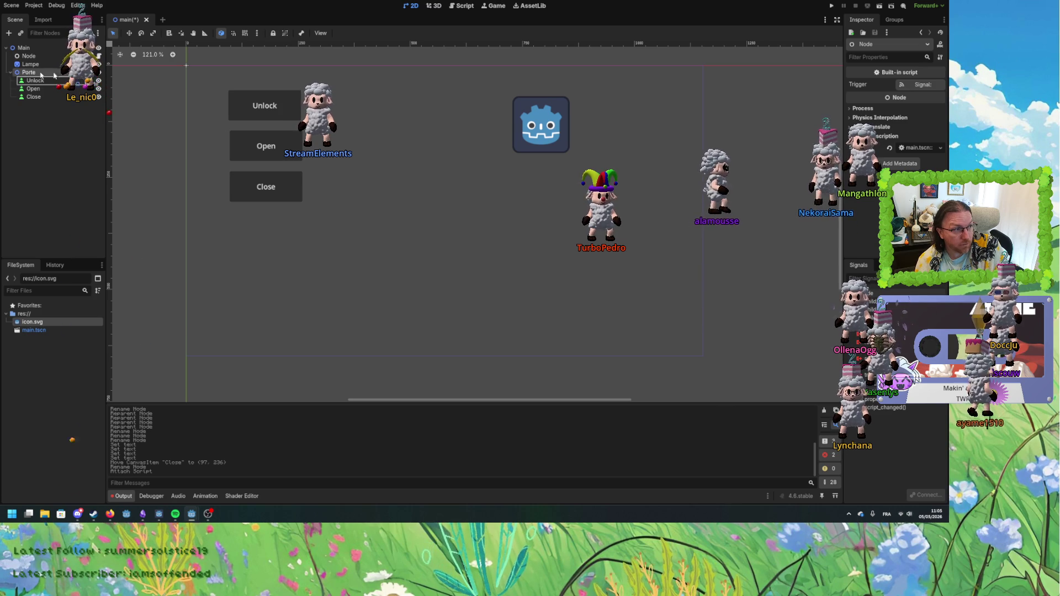
click(42, 73)
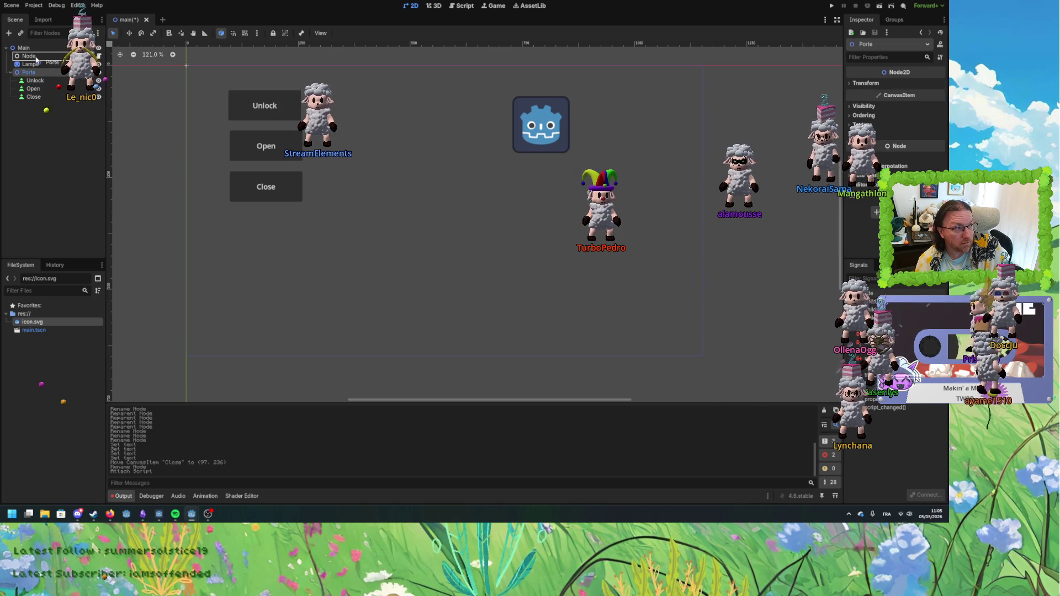
drag(36, 59, 33, 76)
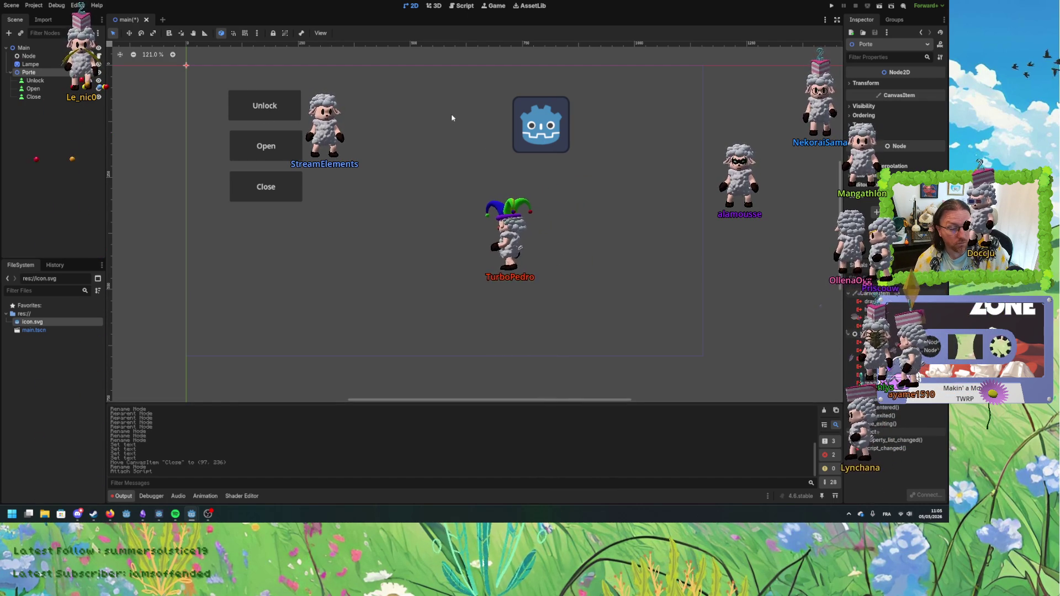
click(45, 55)
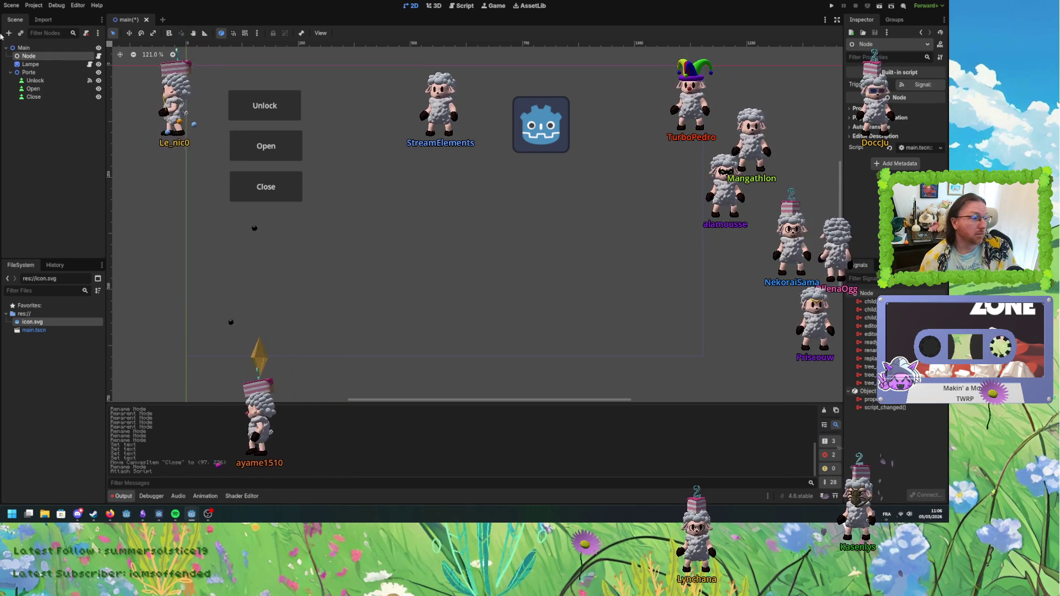
- Create a new folder named 'resource' in the project root
right_click(22, 314)
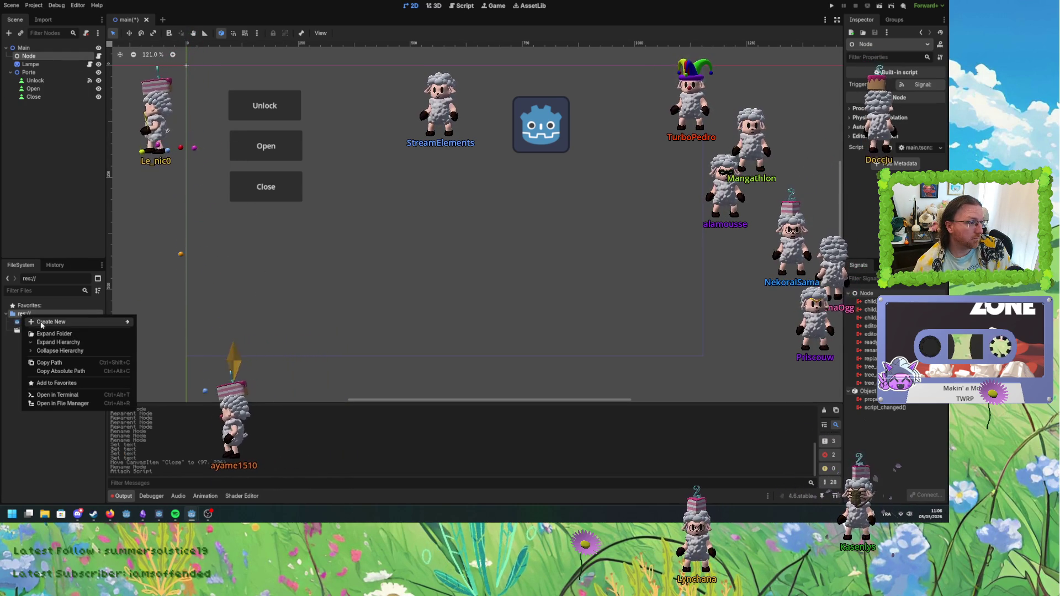
mouse_move(83, 322)
click(151, 321)
text(resource)
key(Return)
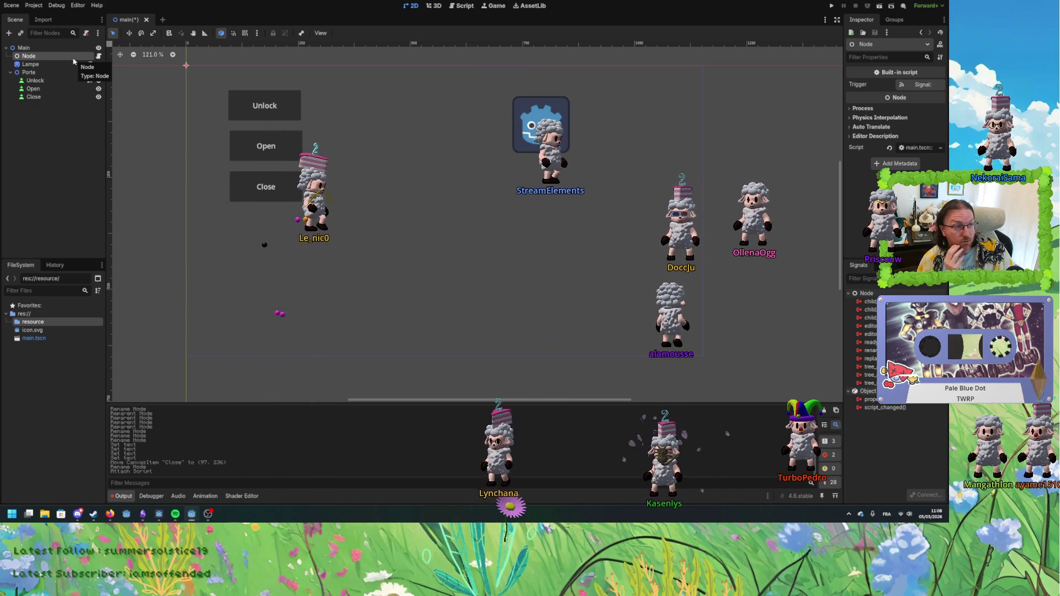
- Begin renaming the Node without changing it, then click the empty 2D canvas to deselect
double_click(74, 56)
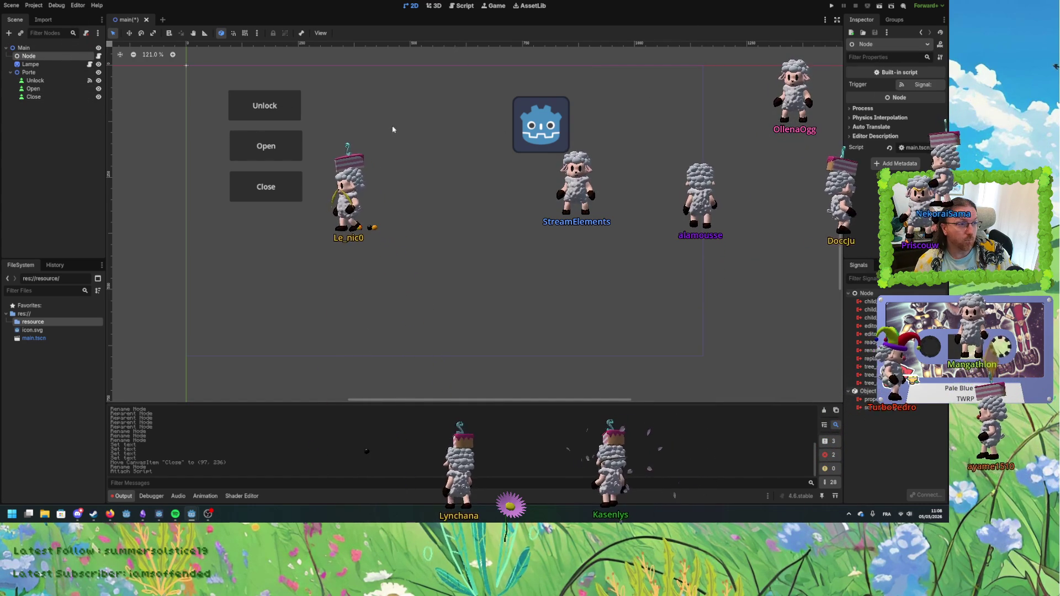
click(422, 129)
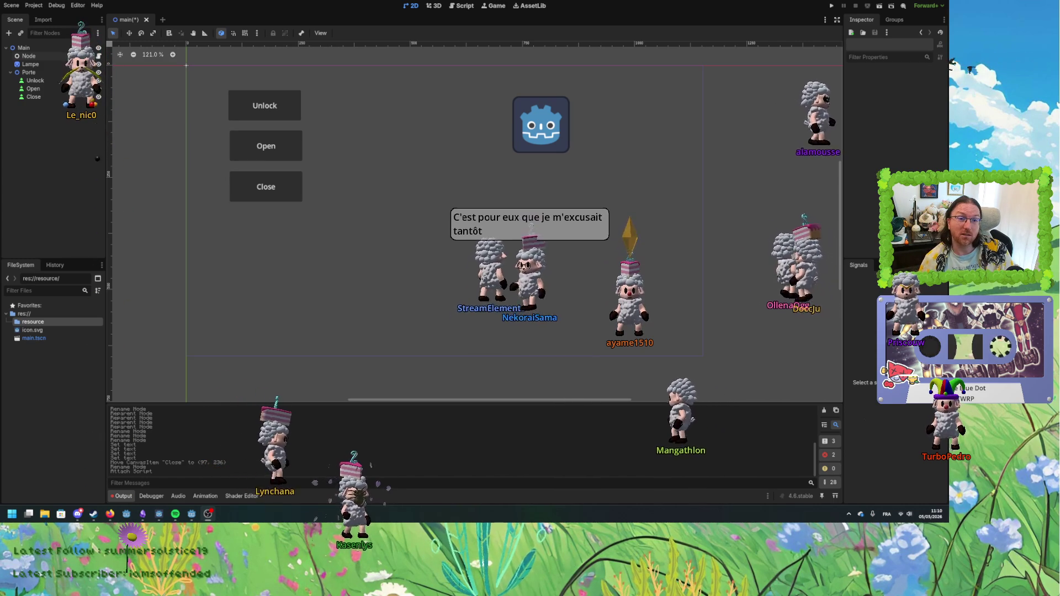
- Drag the Signals panel into the top-right dock beside Inspector and Groups
click(895, 138)
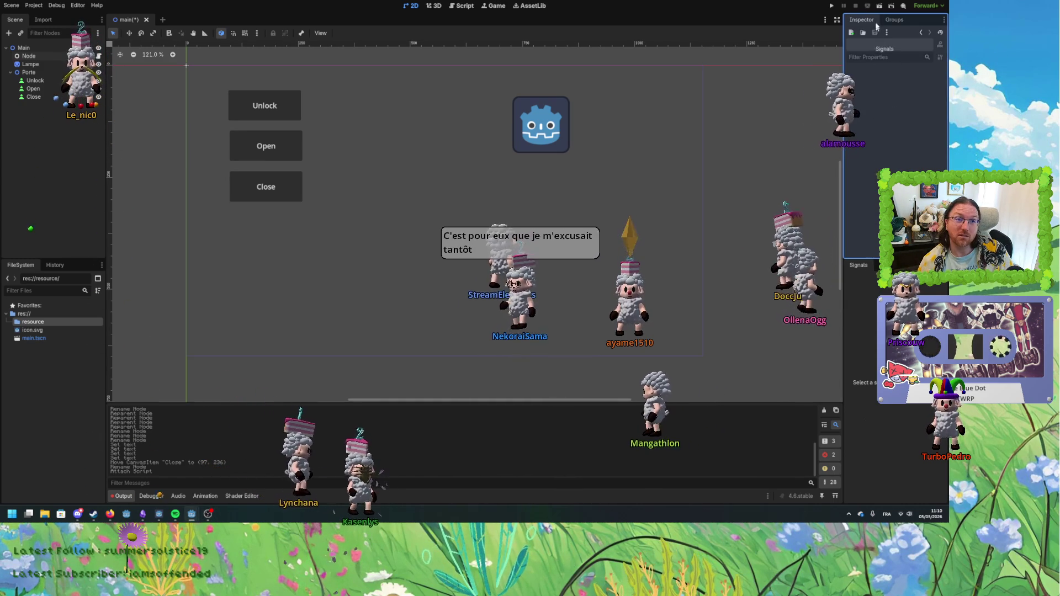
drag(859, 266, 881, 76)
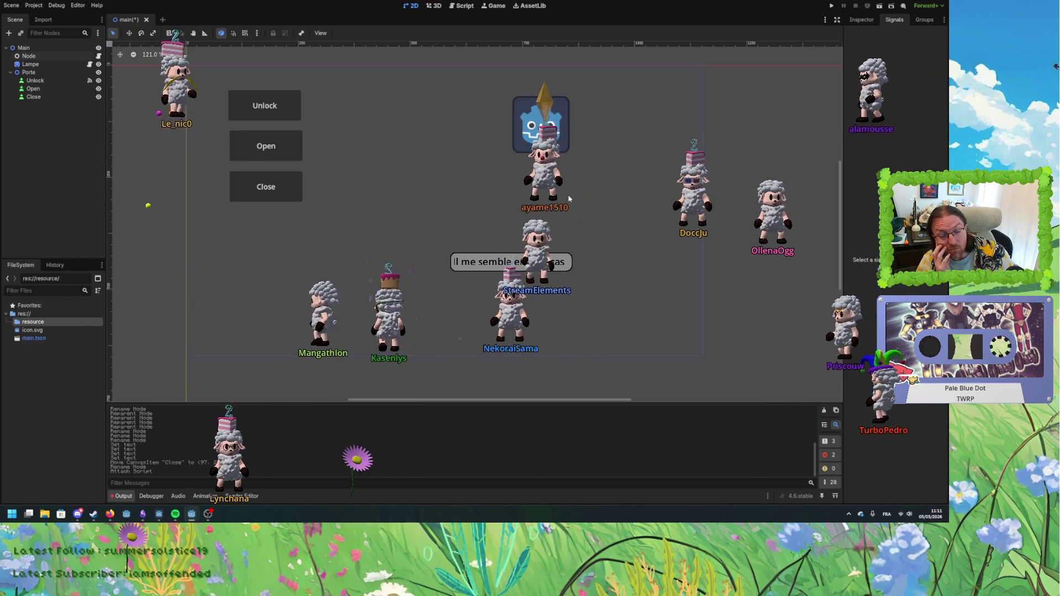
- Collapse Main in the Scene tree and bring the Singletons (Autoload) docs into view
click(6, 48)
click(56, 5)
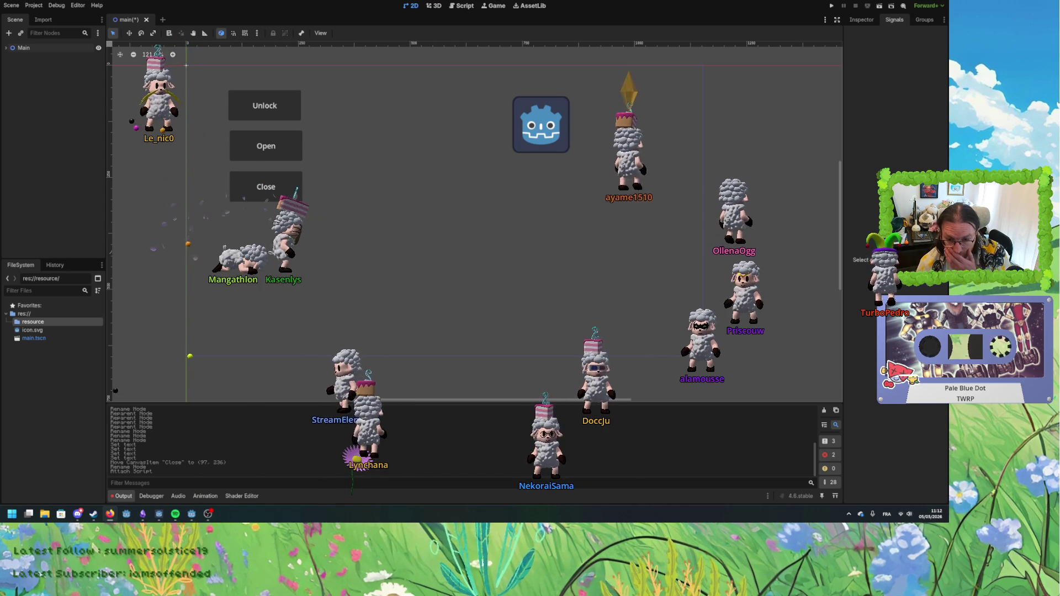
mouse_move(939, 459)
mouse_down()
mouse_move(801, 458)
mouse_move(530, 99)
mouse_move(532, 1)
mouse_up()
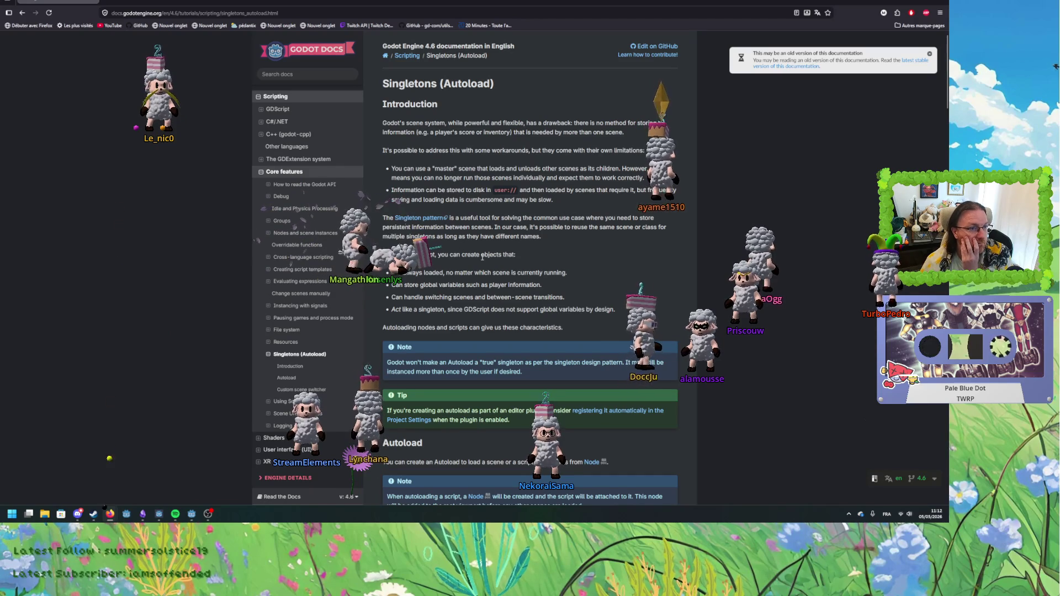
- Scroll through the Singletons (Autoload) code examples and comments, then back up toward the introduction
scroll(562, 327, down, 3)
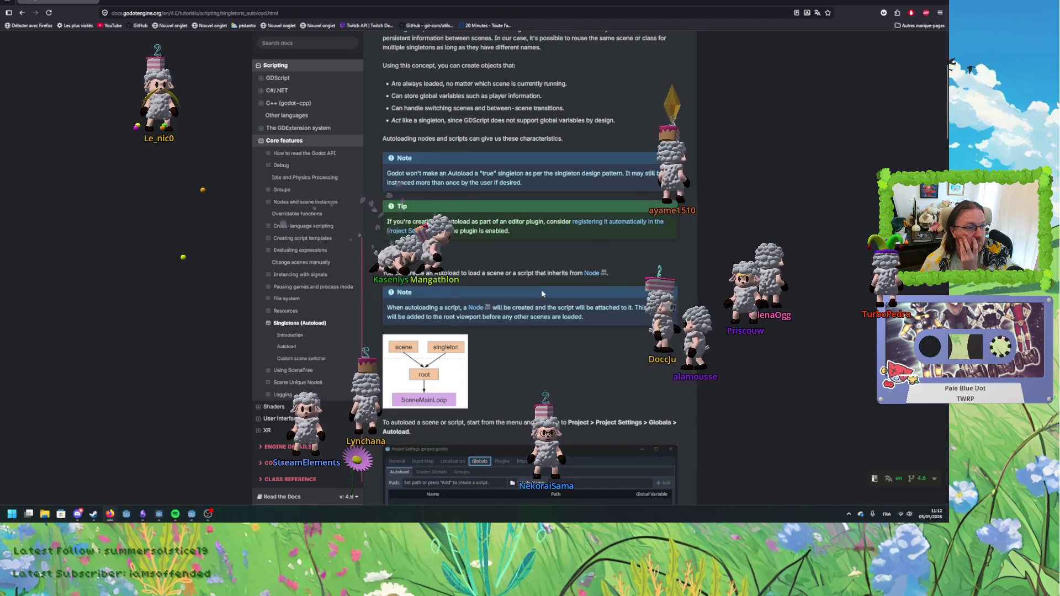
scroll(561, 325, down, 1)
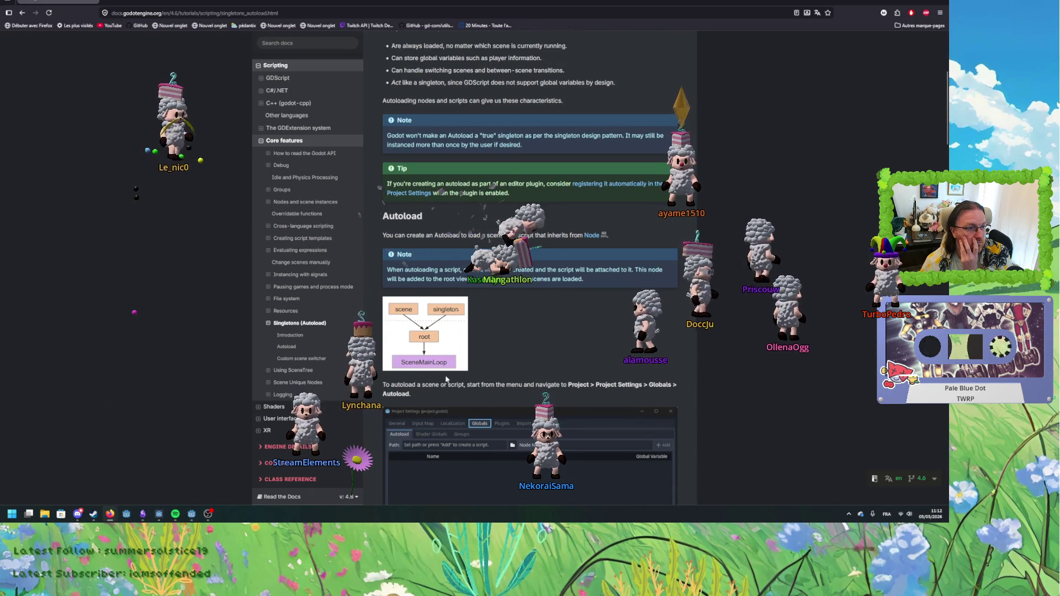
scroll(428, 326, down, 2)
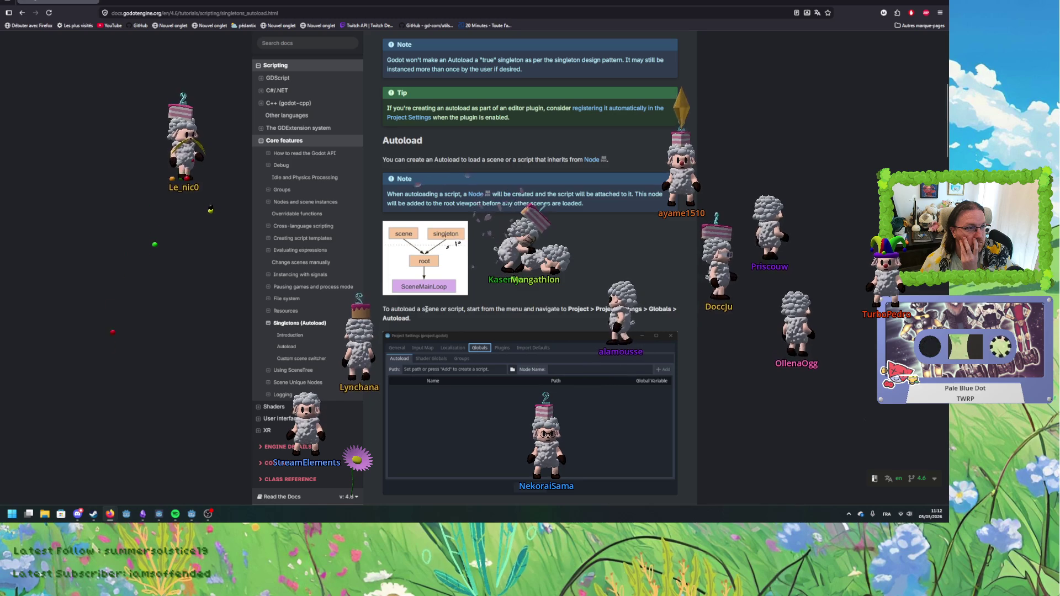
scroll(427, 322, down, 3)
scroll(486, 325, down, 3)
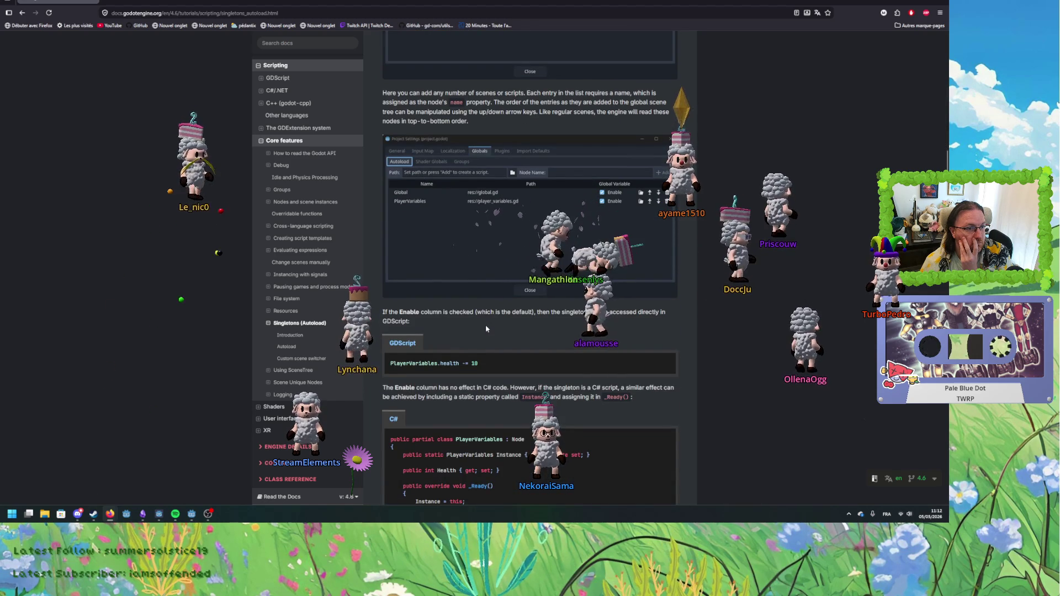
scroll(486, 325, down, 2)
scroll(514, 329, down, 6)
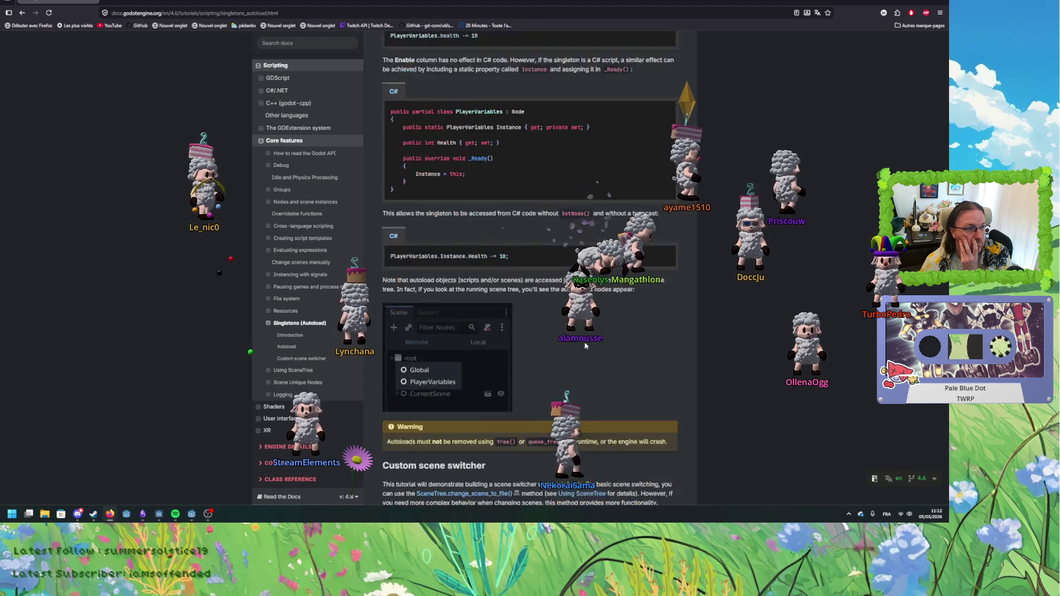
scroll(585, 346, down, 3)
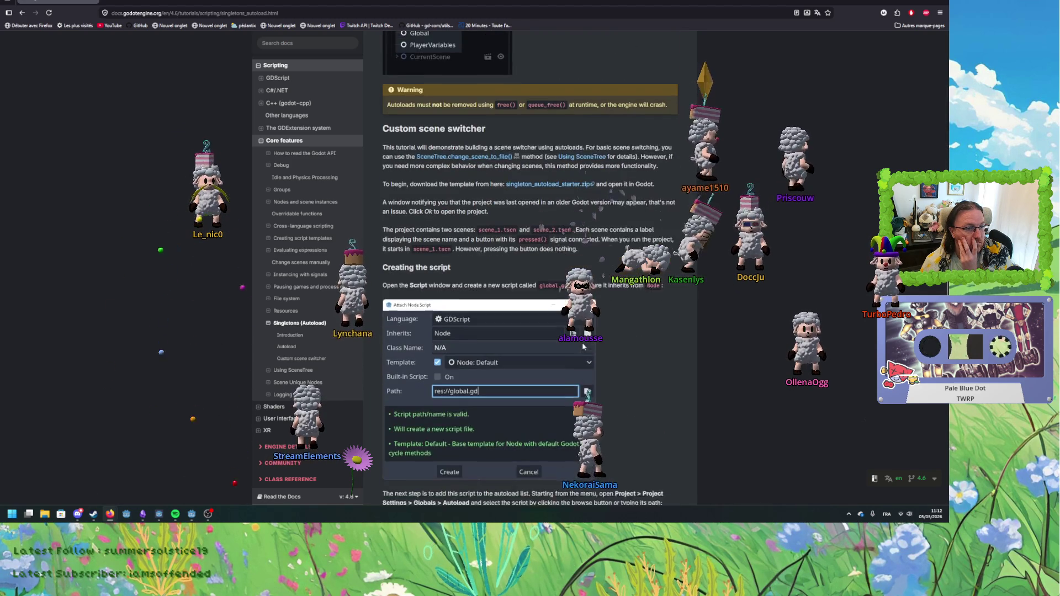
scroll(634, 358, down, 5)
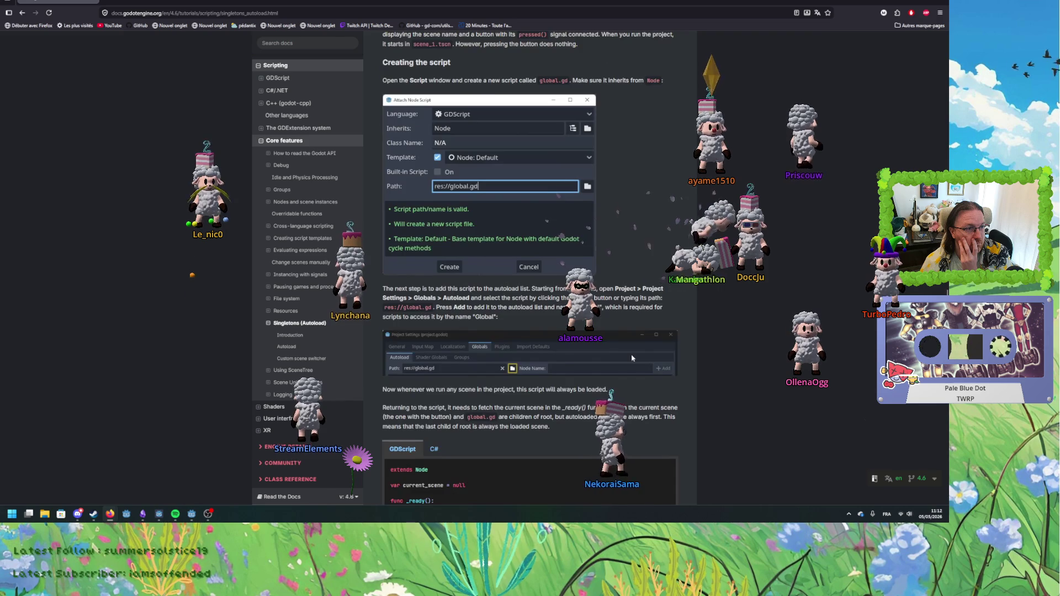
scroll(708, 366, down, 3)
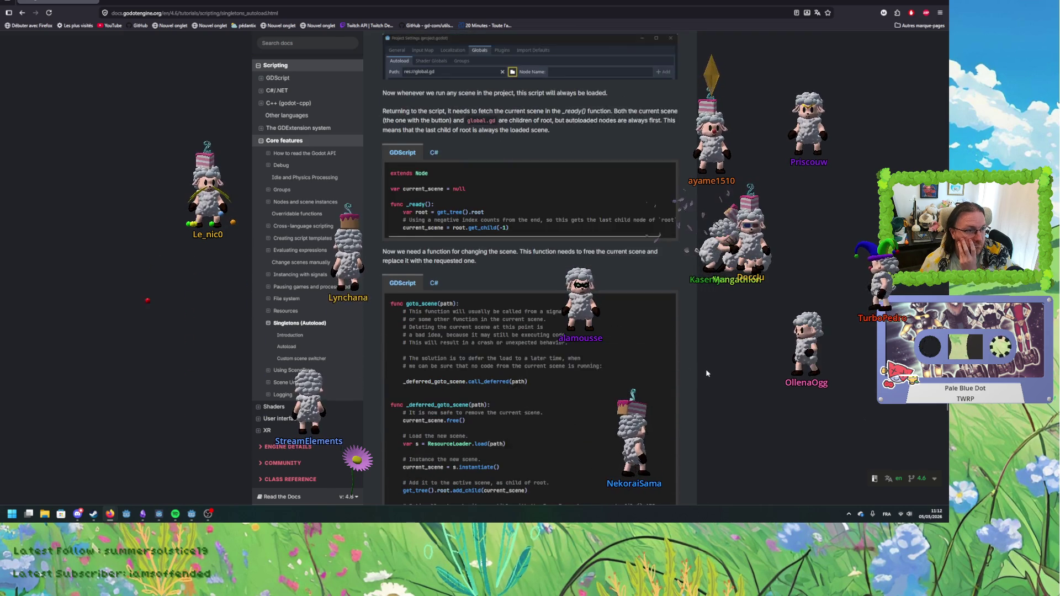
scroll(711, 399, down, 4)
scroll(711, 403, down, 5)
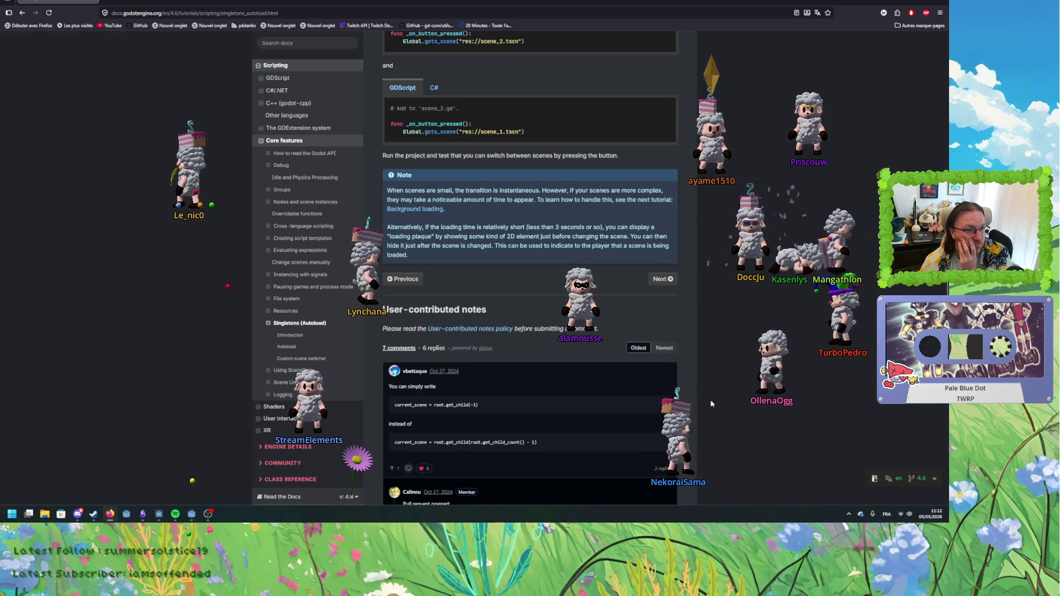
scroll(710, 399, down, 12)
scroll(727, 420, down, 15)
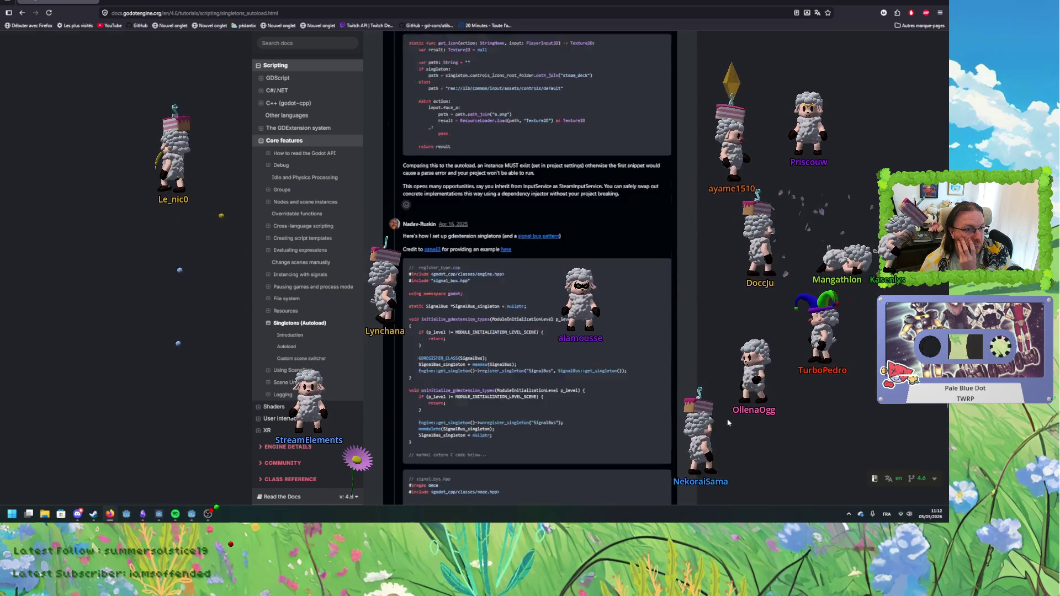
scroll(720, 287, up, 20)
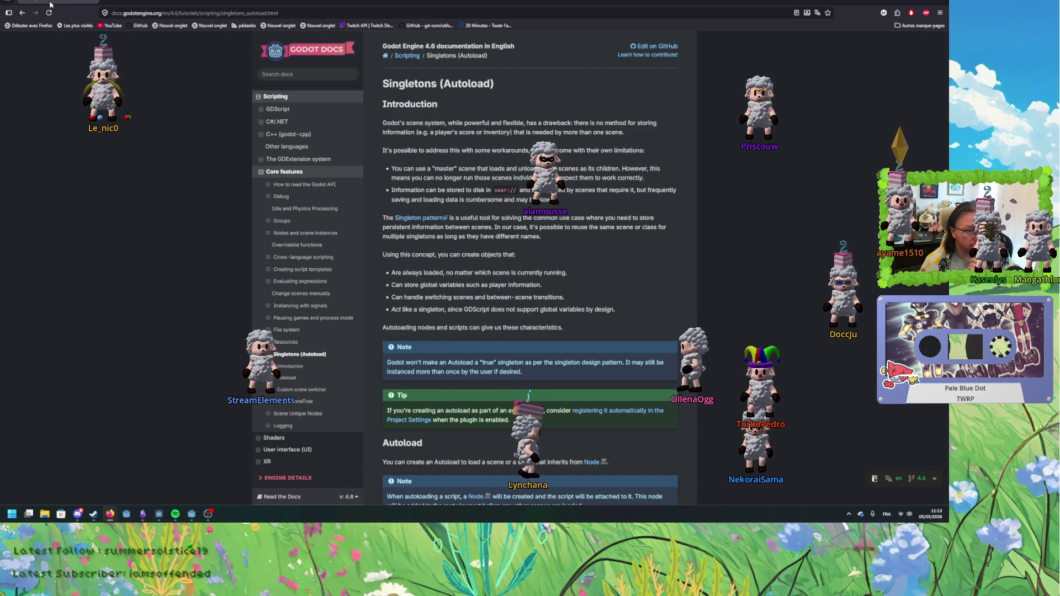
mouse_move(467, 309)
mouse_down()
mouse_move(633, 315)
mouse_move(392, 310)
mouse_up()
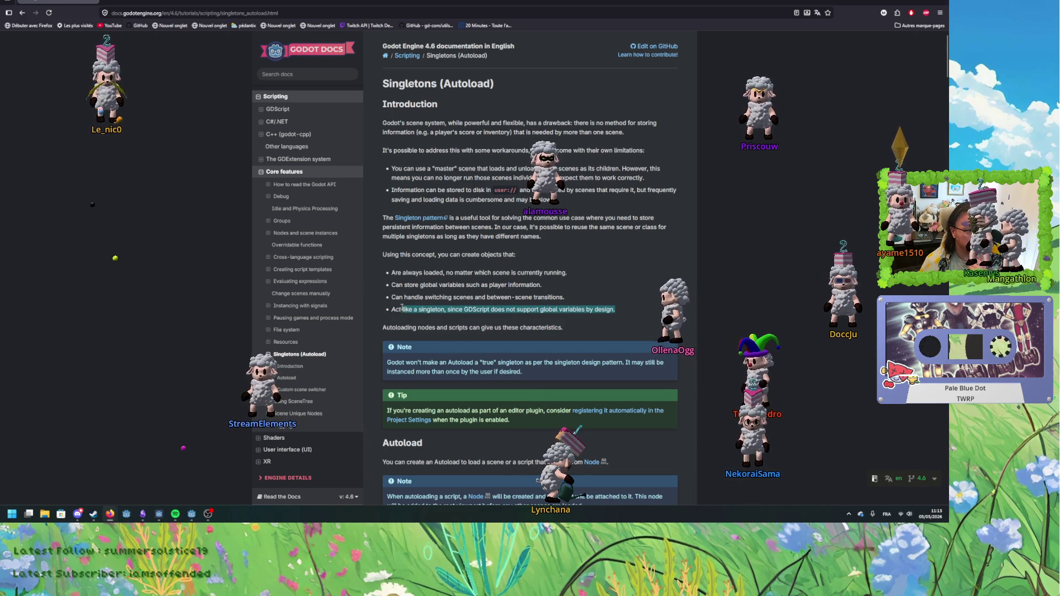
mouse_move(430, 273)
mouse_down()
mouse_move(552, 301)
mouse_move(617, 283)
mouse_up()
drag(391, 273, 574, 284)
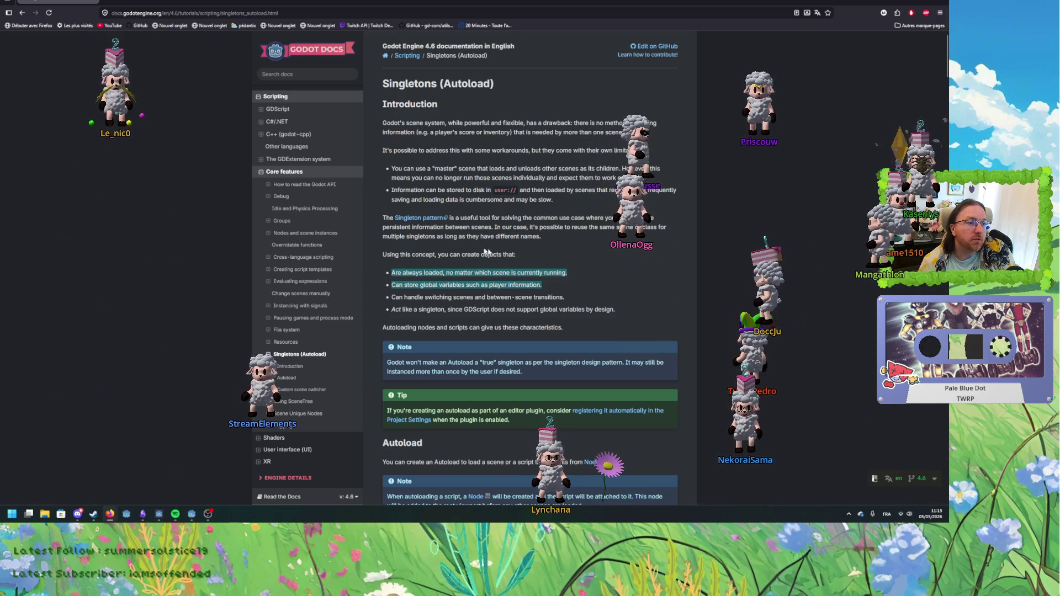
mouse_move(490, 219)
mouse_down()
mouse_move(607, 227)
mouse_move(438, 228)
mouse_up()
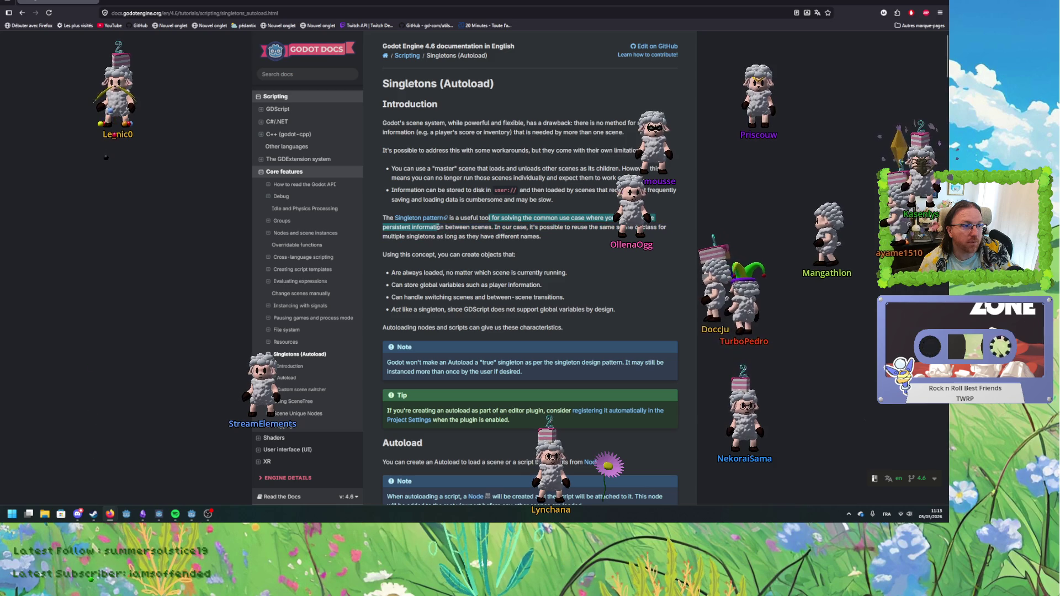
click(493, 227)
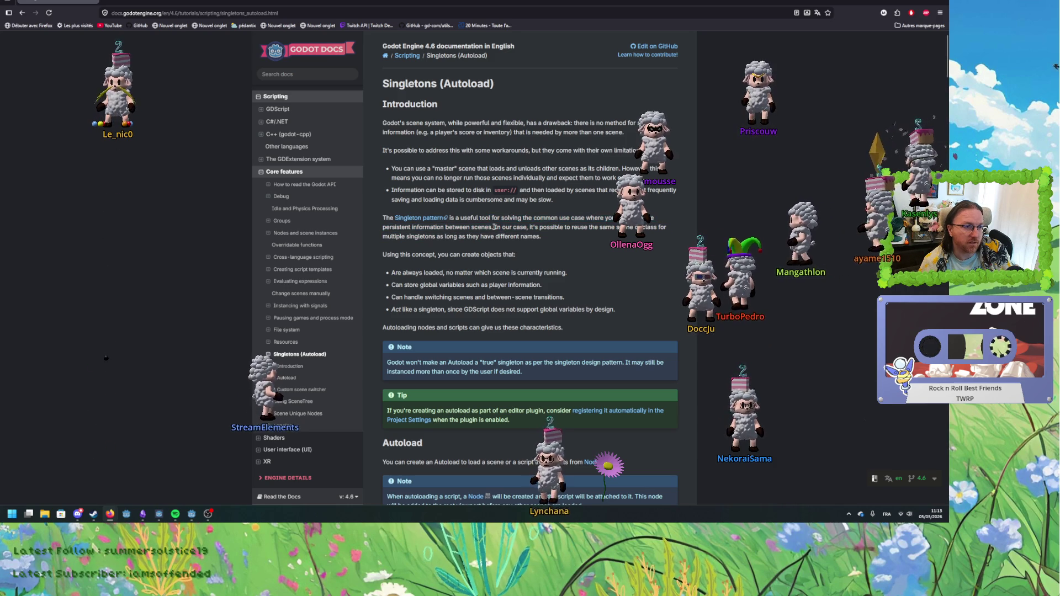
drag(545, 229, 588, 229)
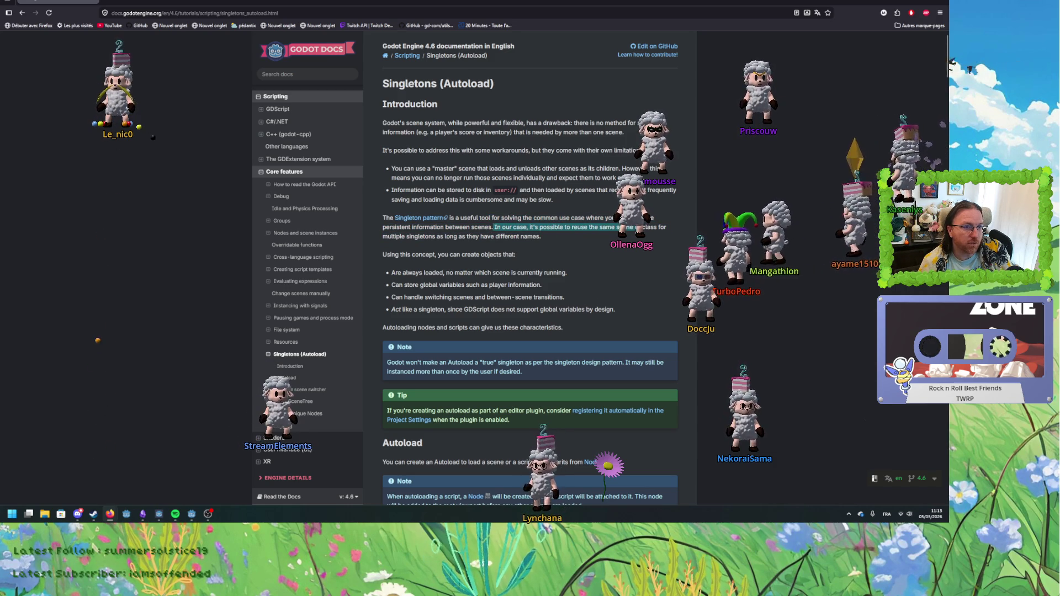
mouse_move(667, 237)
mouse_down()
mouse_move(484, 238)
mouse_move(495, 229)
mouse_up()
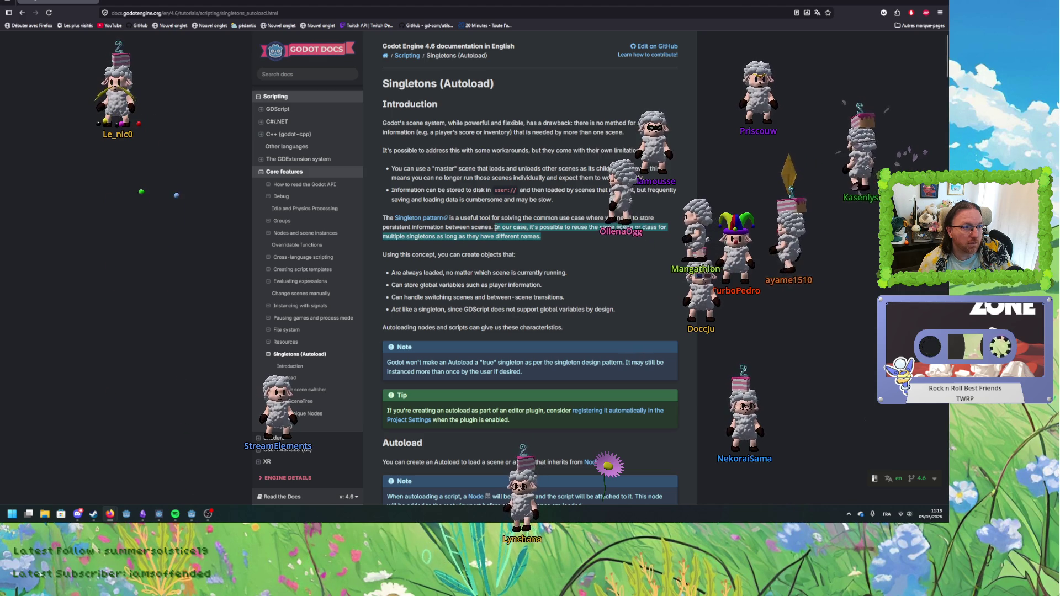
click(463, 269)
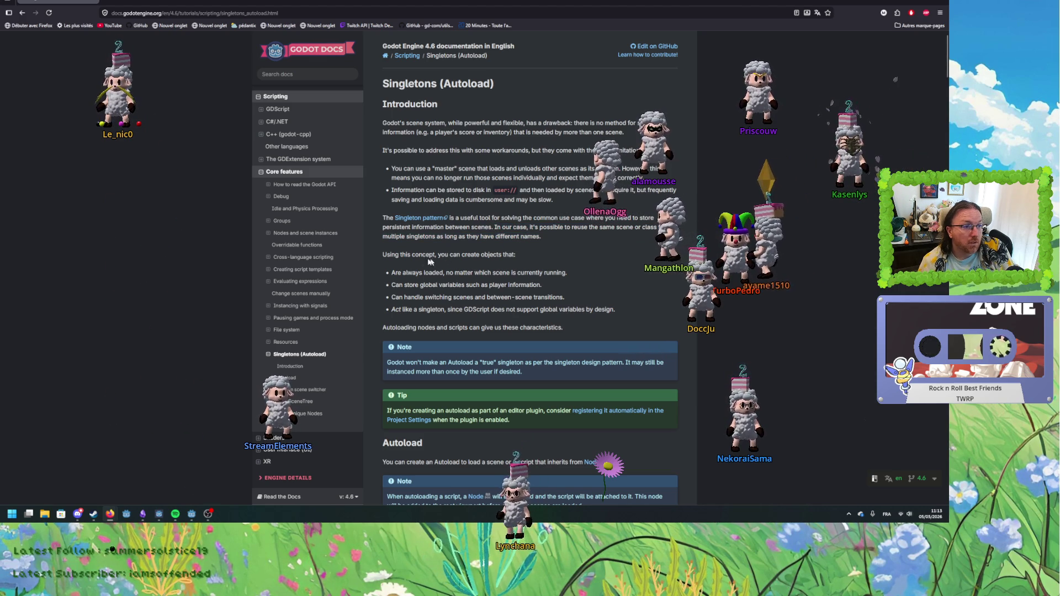
drag(391, 273, 572, 281)
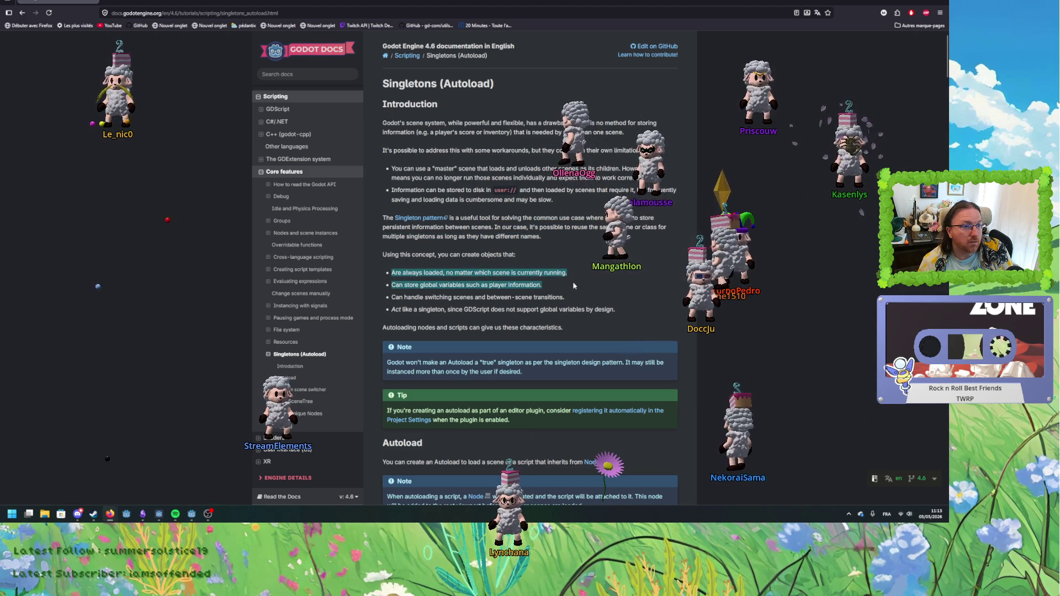
click(588, 274)
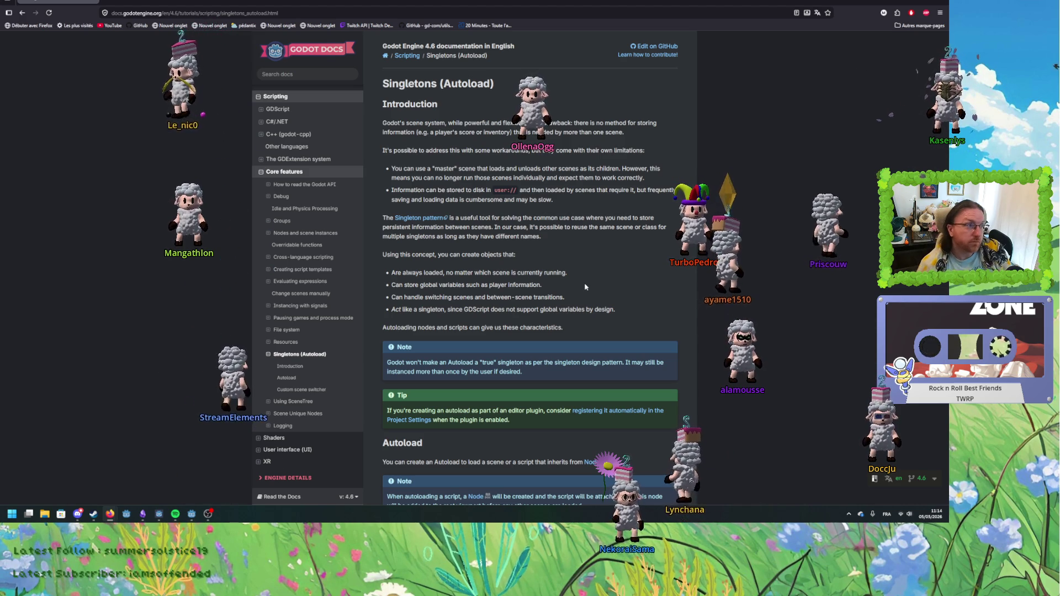
key(alt+Tab)
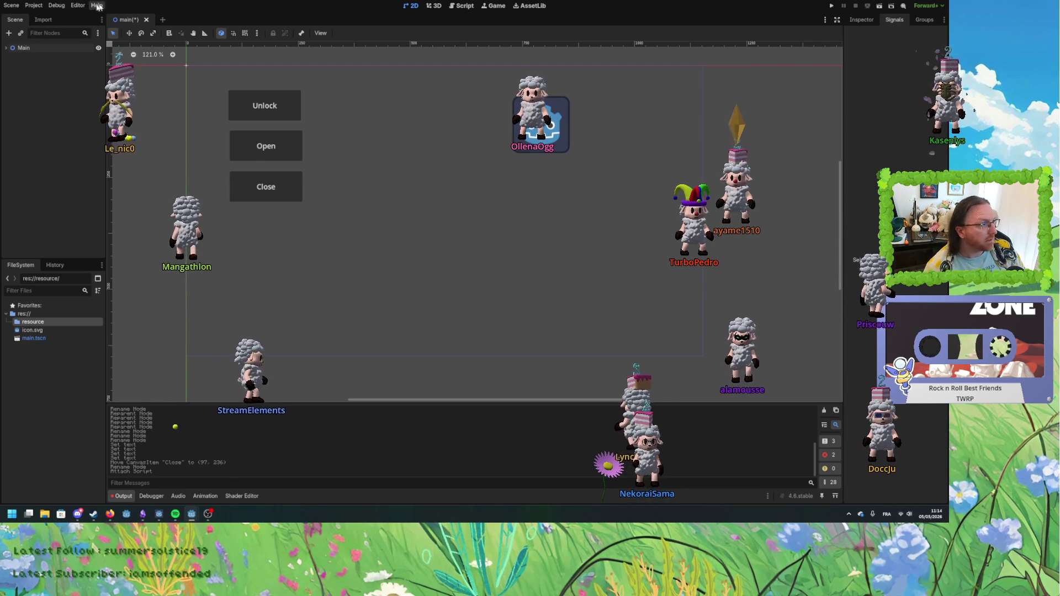
- Create a new Node-based script named EventManager.gd in the project root
right_click(48, 375)
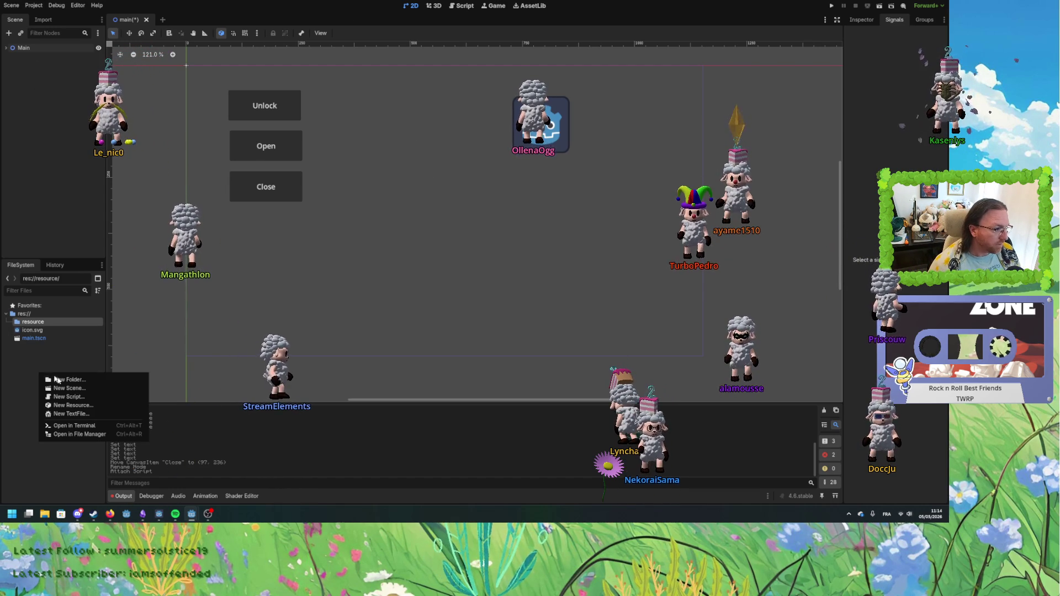
click(69, 396)
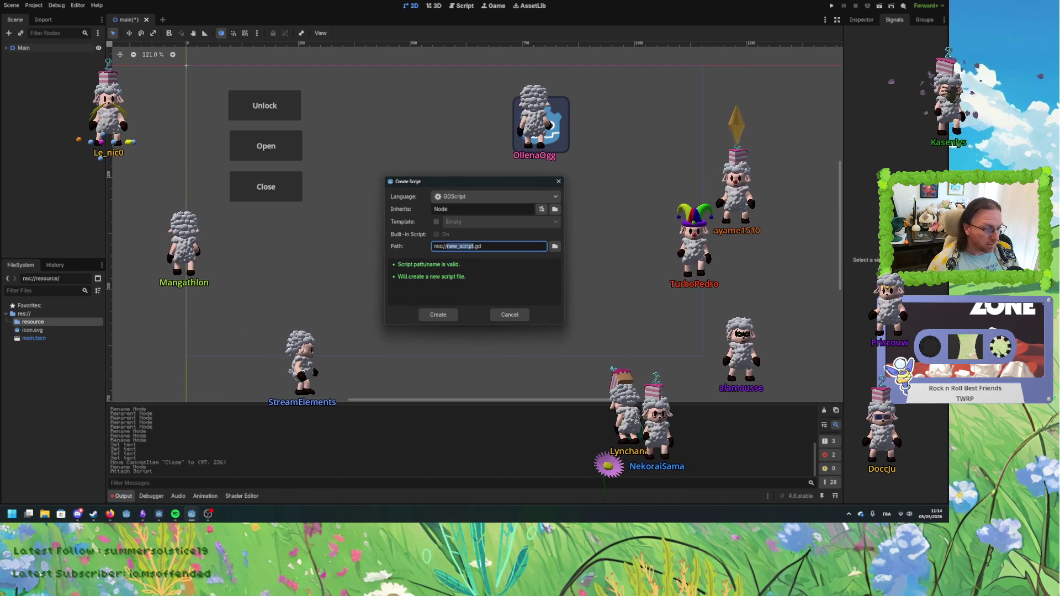
text(Even)
text(tManag)
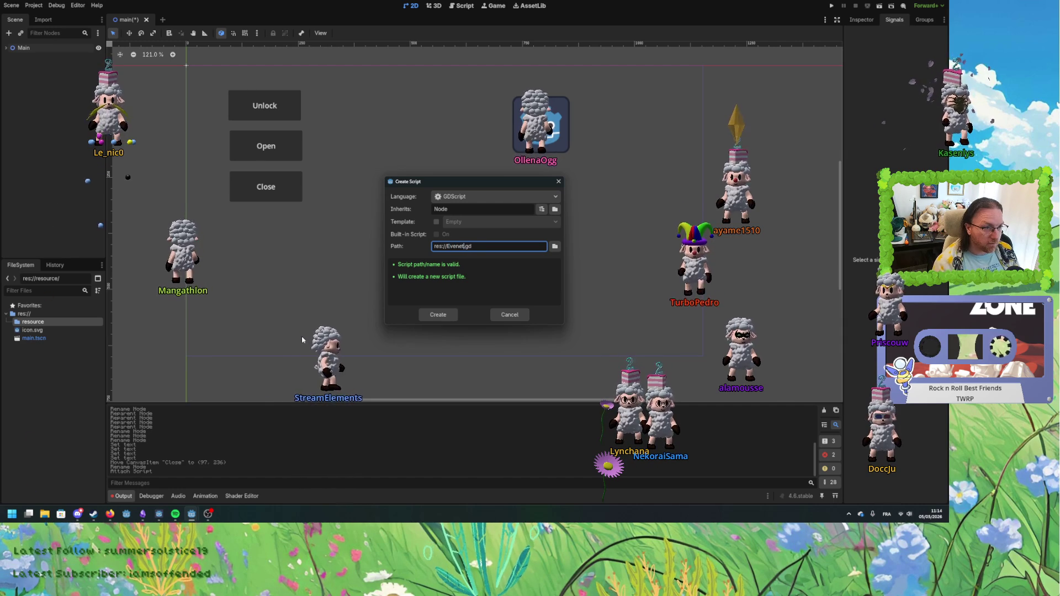
text(er)
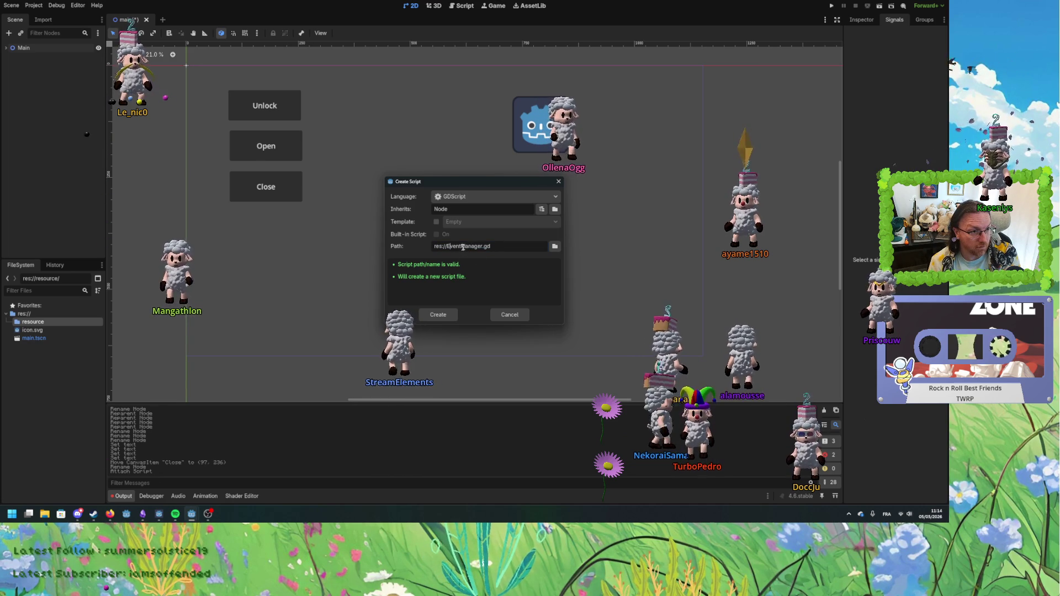
click(453, 317)
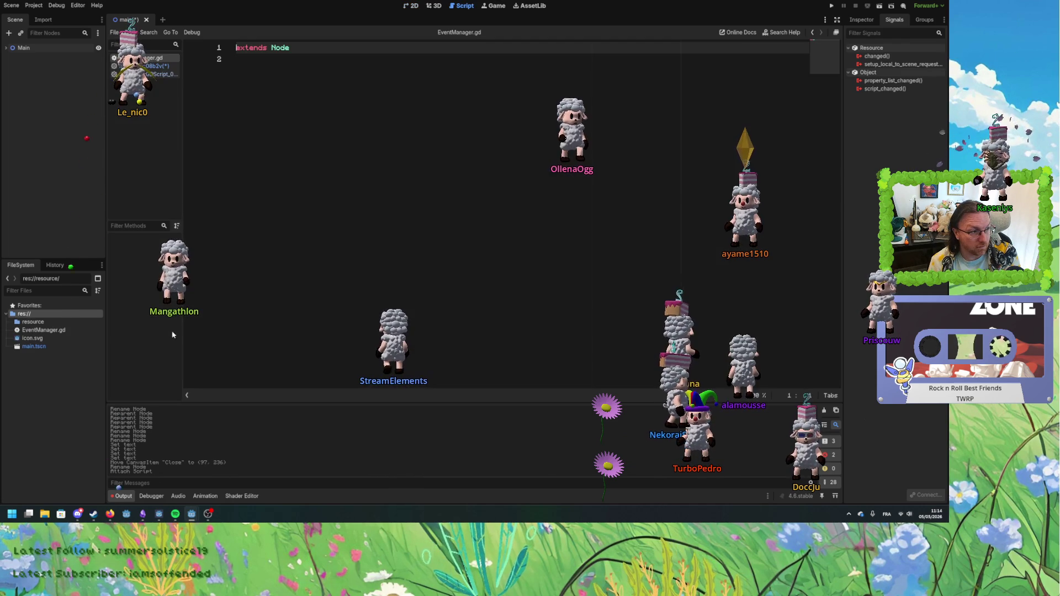
- Add EventManager.gd as an autoload named EventManager in Project Settings, then close it
click(35, 5)
click(44, 16)
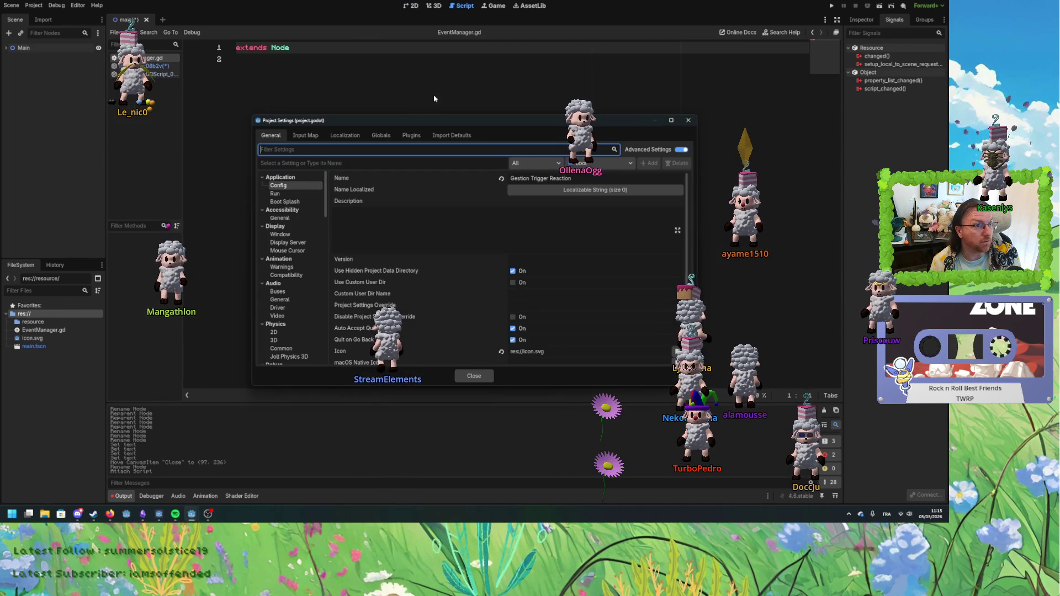
click(418, 137)
click(381, 135)
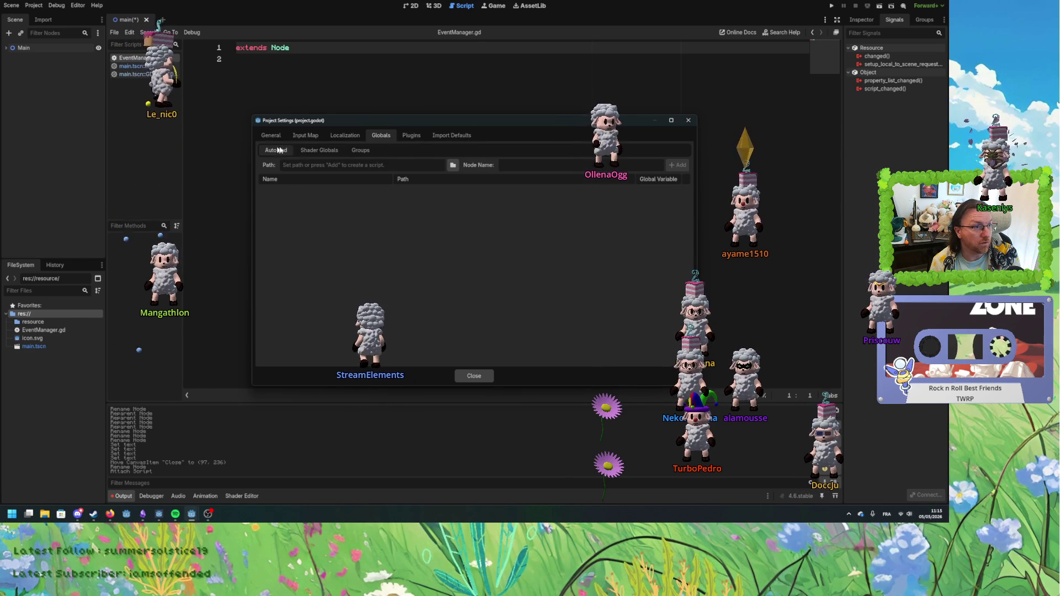
click(453, 165)
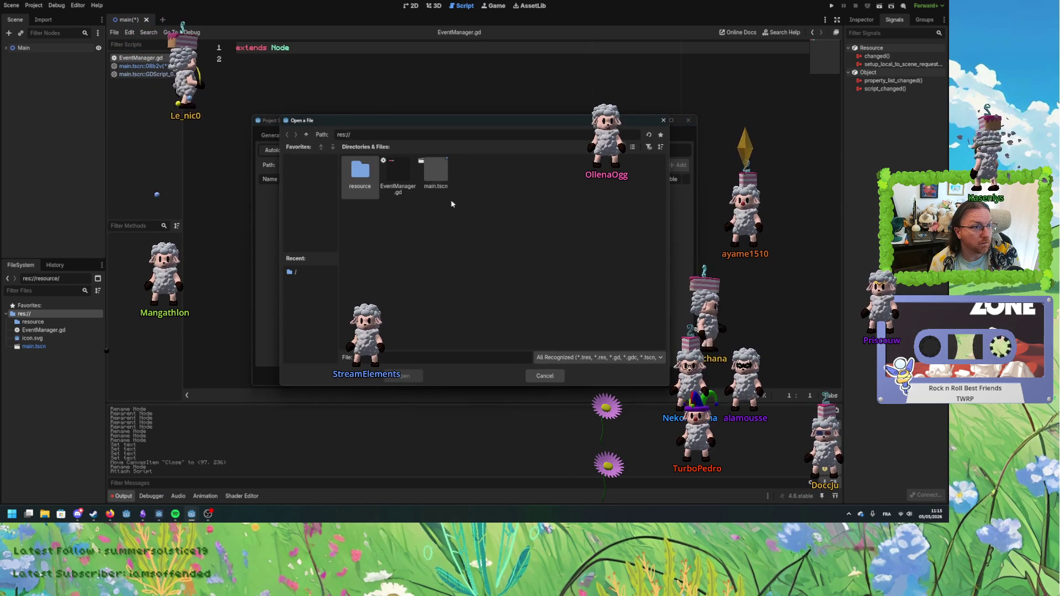
double_click(395, 175)
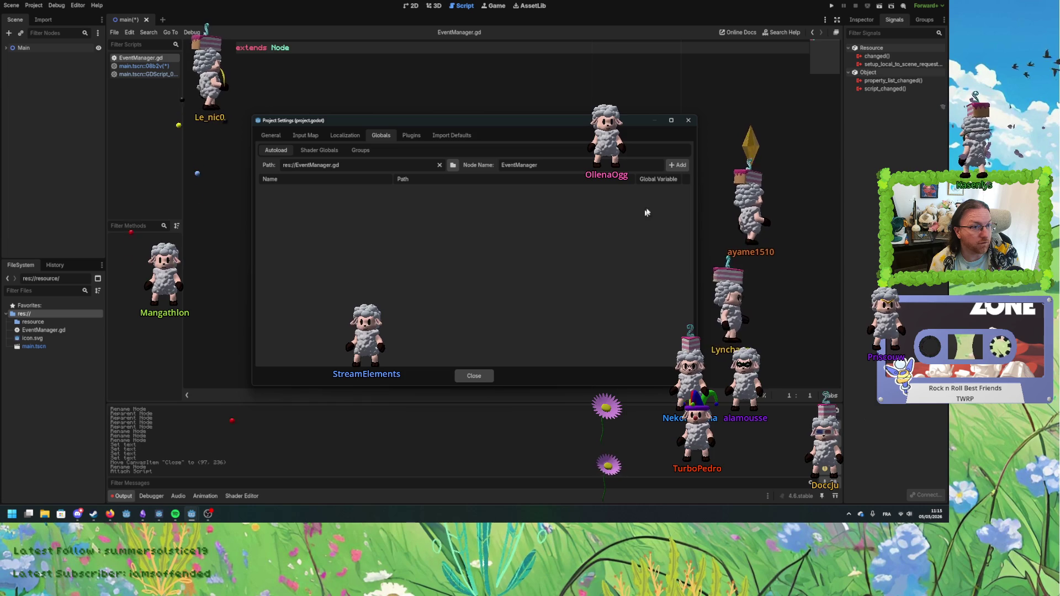
click(678, 165)
click(467, 376)
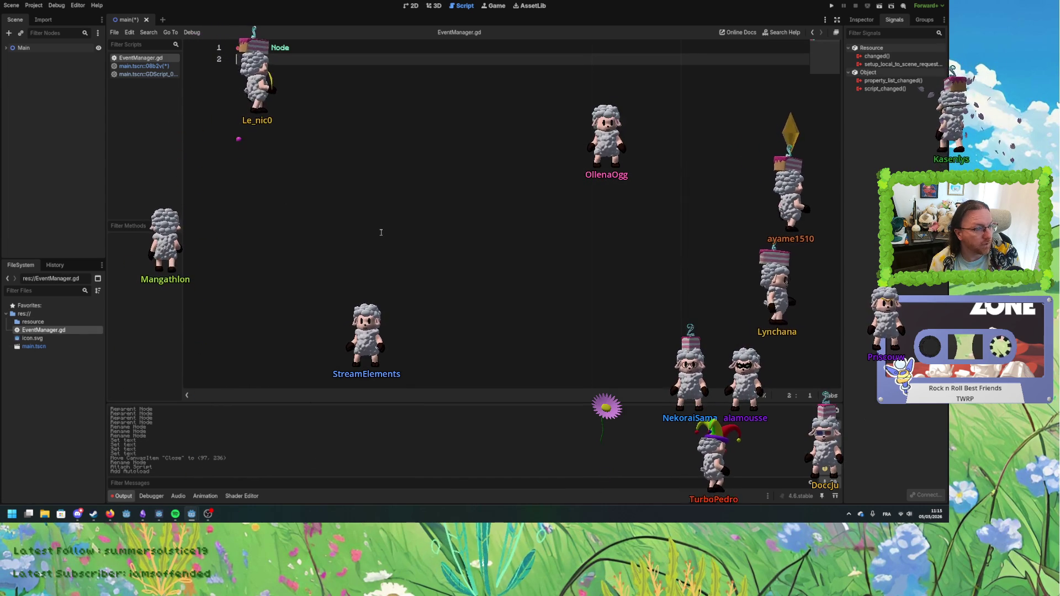
key(Return)
key(Up)
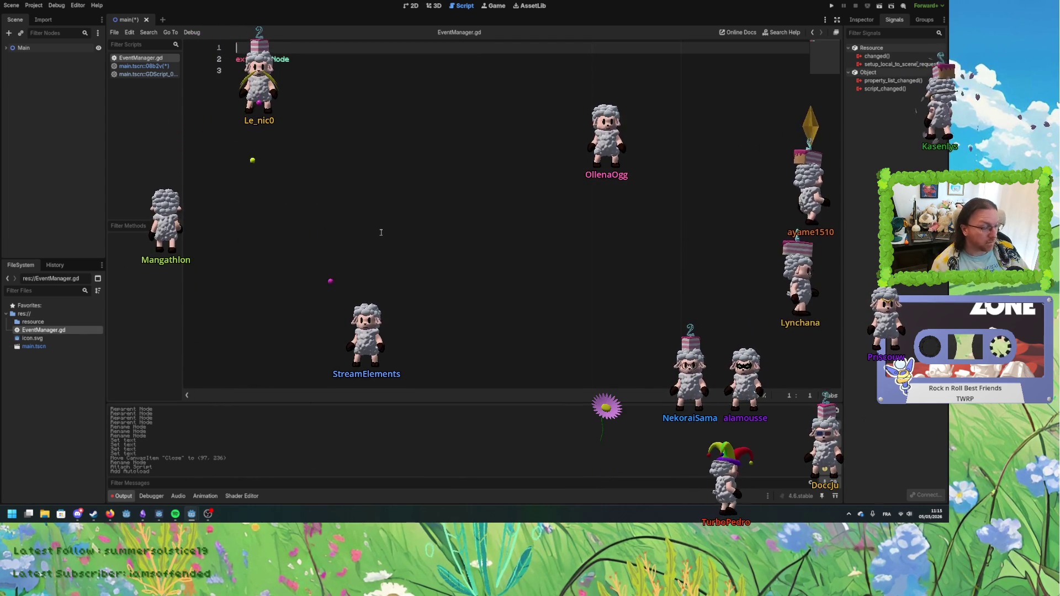
text(@tool)
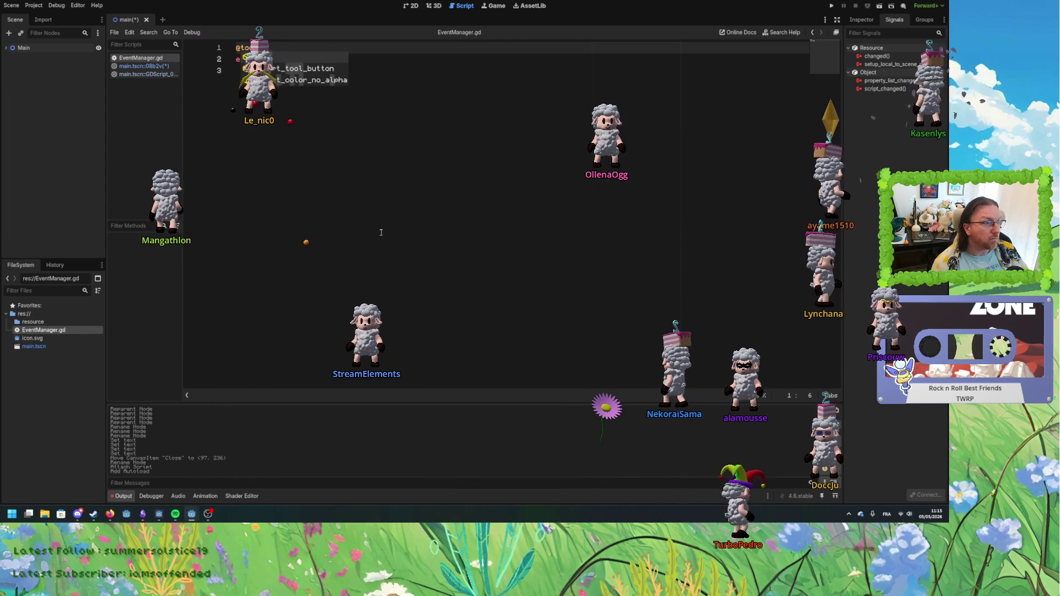
key(Escape)
click(330, 92)
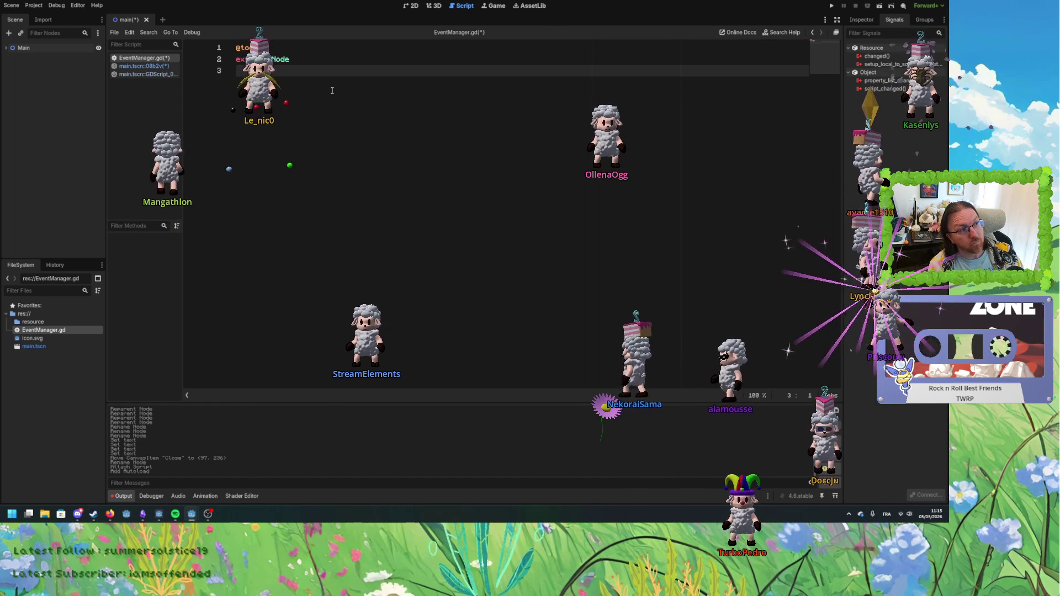
key(Return)
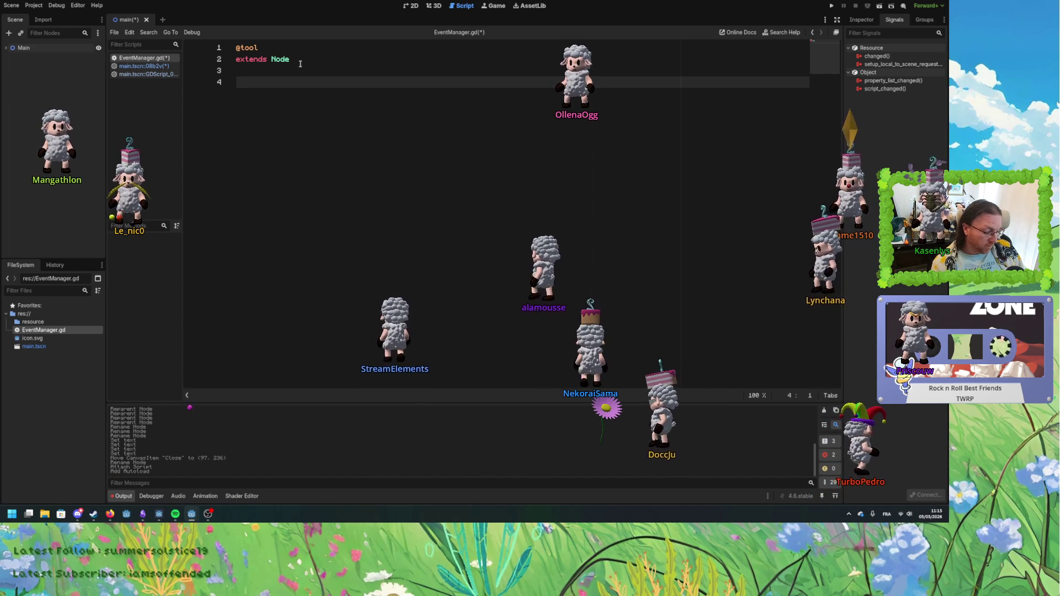
text(v)
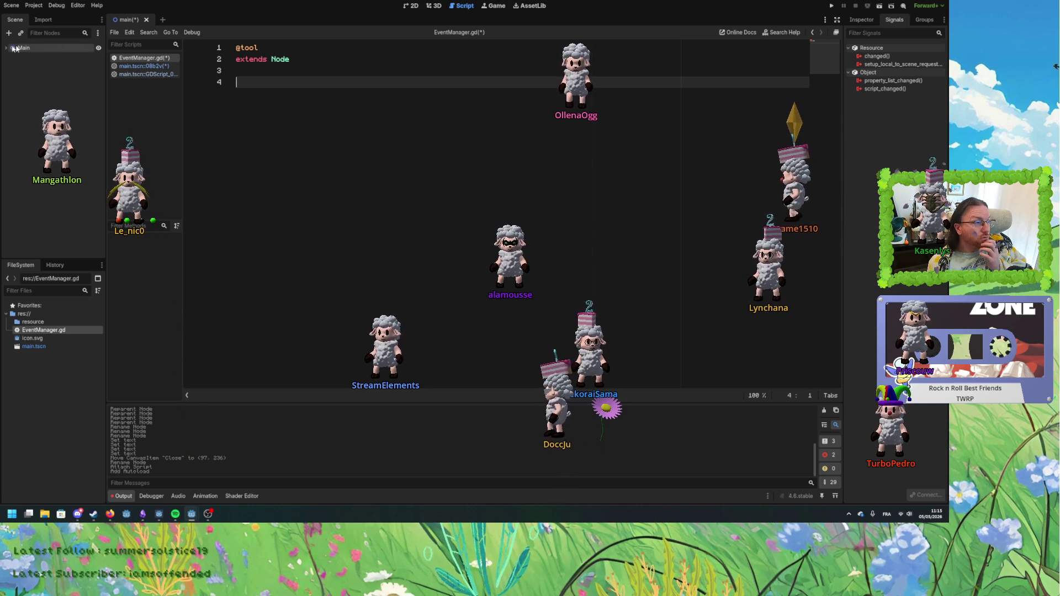
- Check the signals of Porte and its Unlock, Open and Close buttons, then select Lampe
click(33, 73)
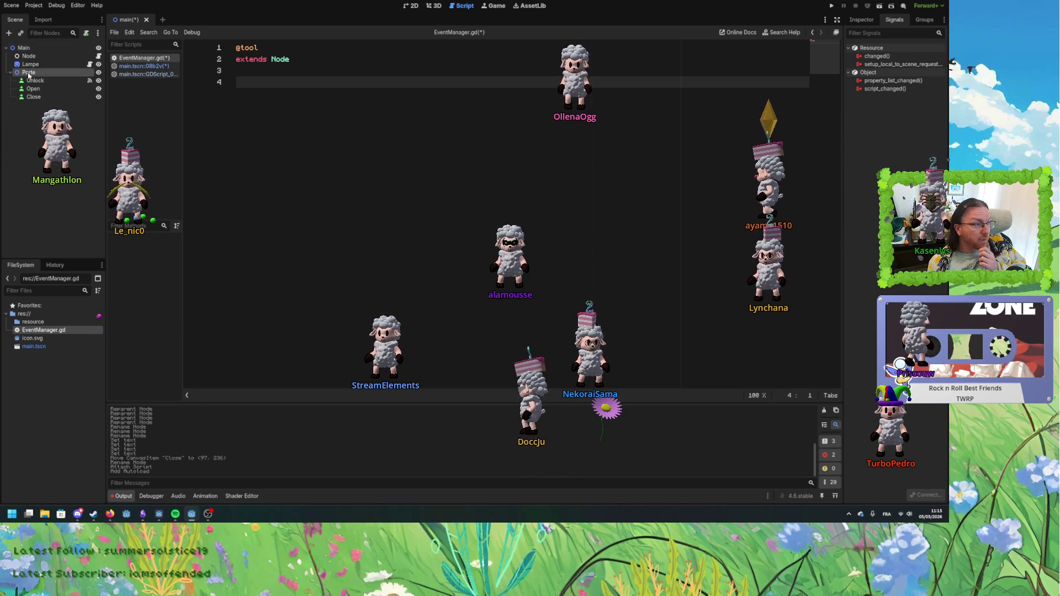
click(37, 81)
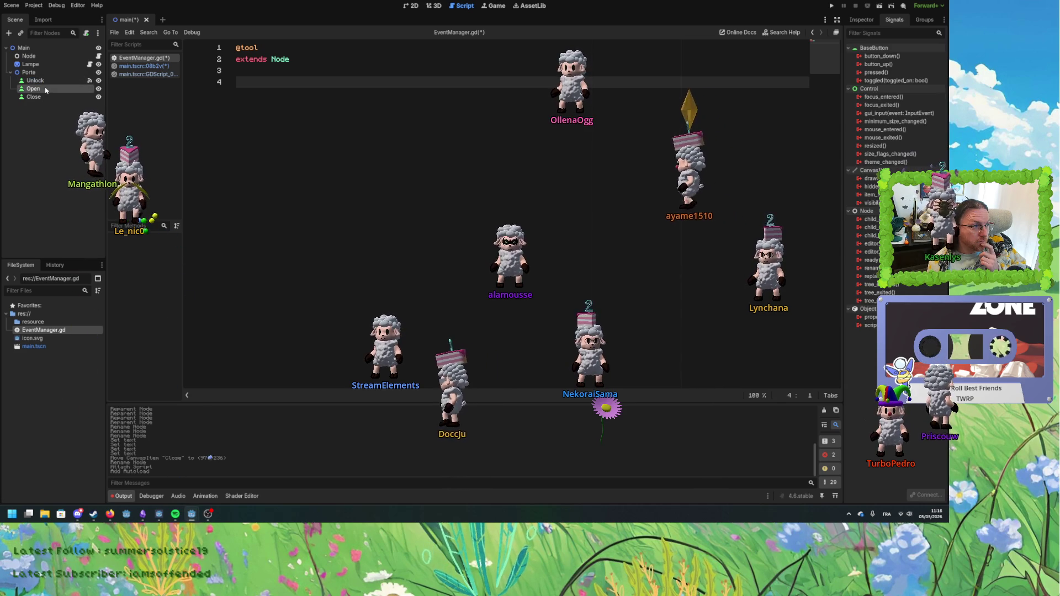
click(47, 86)
click(43, 89)
click(45, 90)
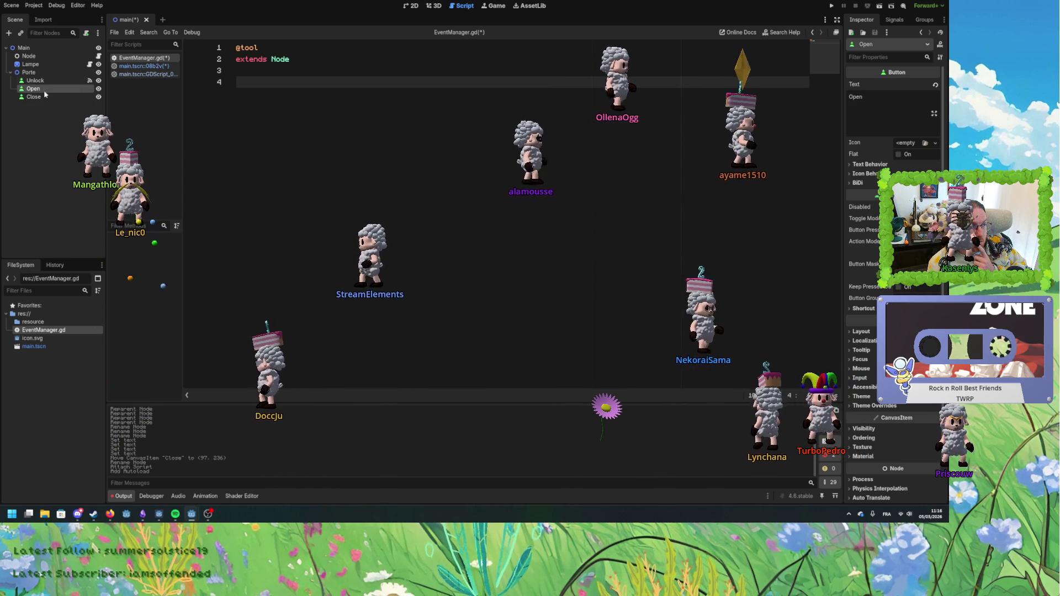
click(43, 97)
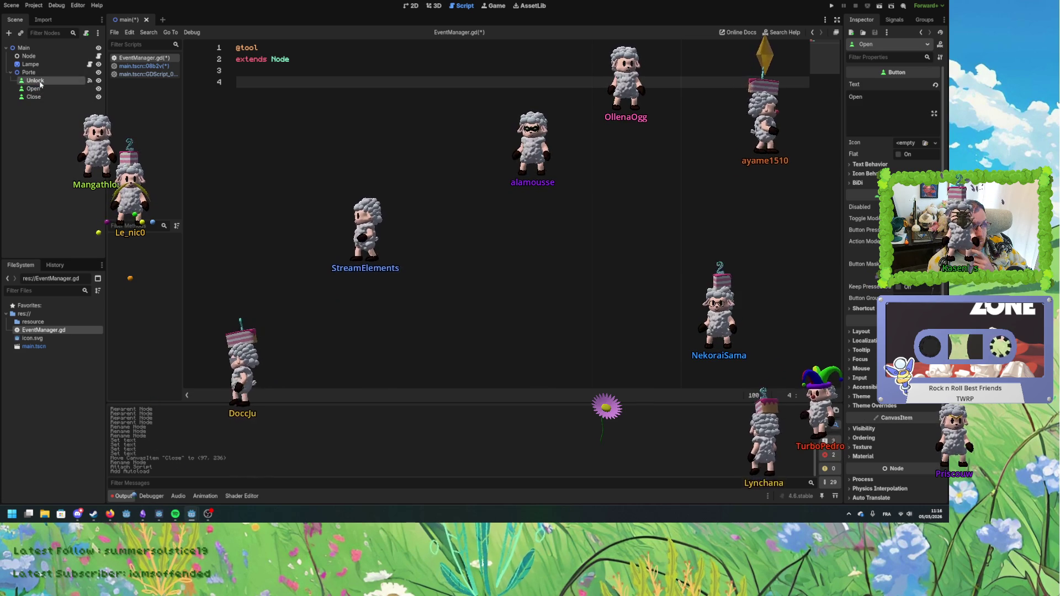
click(32, 65)
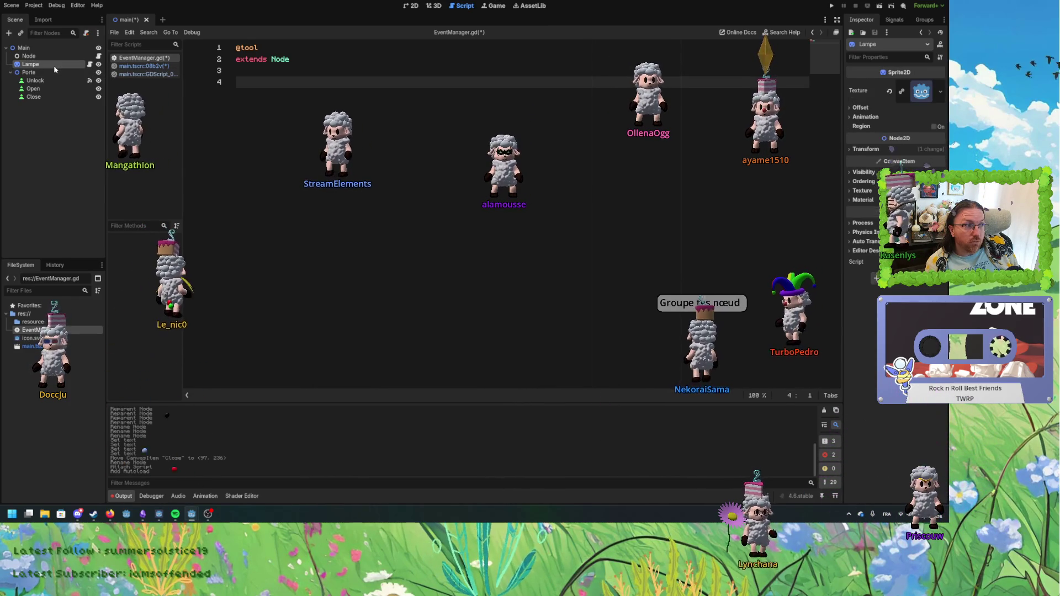
- Remove the trailing empty line from EventManager.gd, save, and widen the Inspector panel
key(BackSpace)
key(ctrl+s)
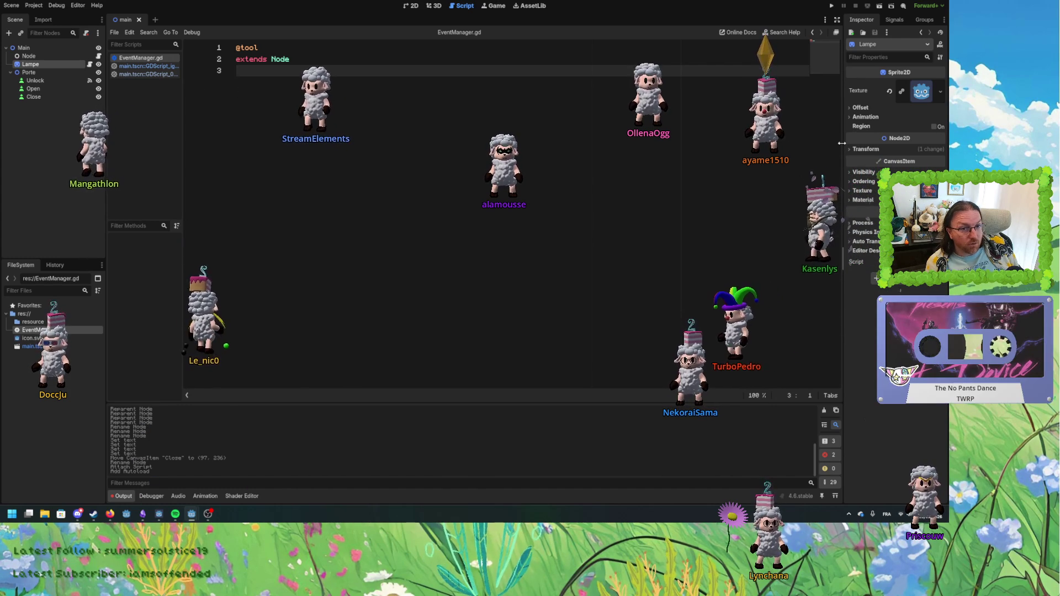
drag(842, 143, 815, 143)
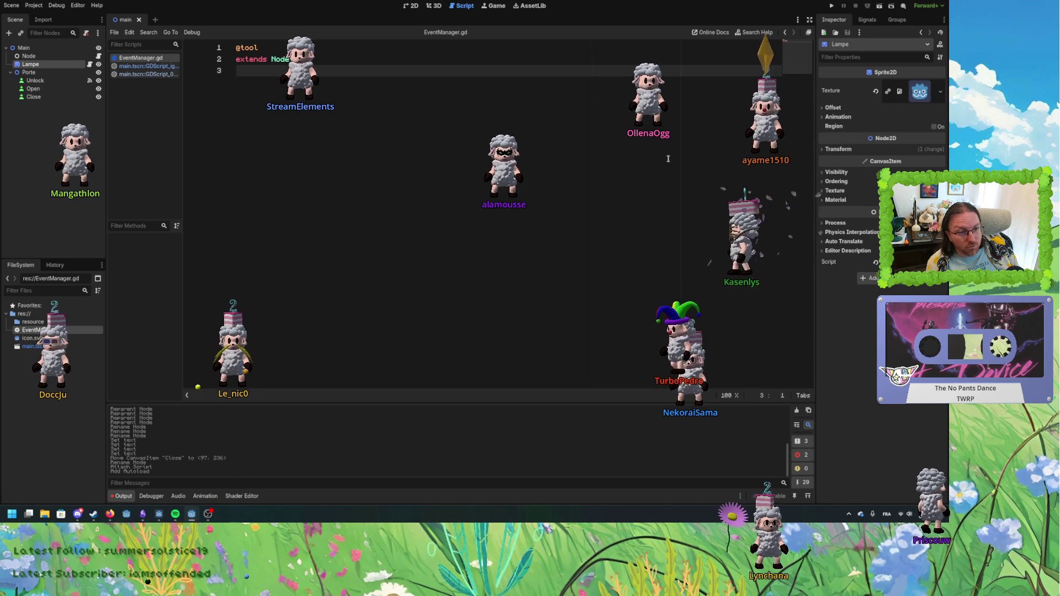
- Collapse the Porte branch, show the Lampe node's groups, and add a new script line
click(34, 96)
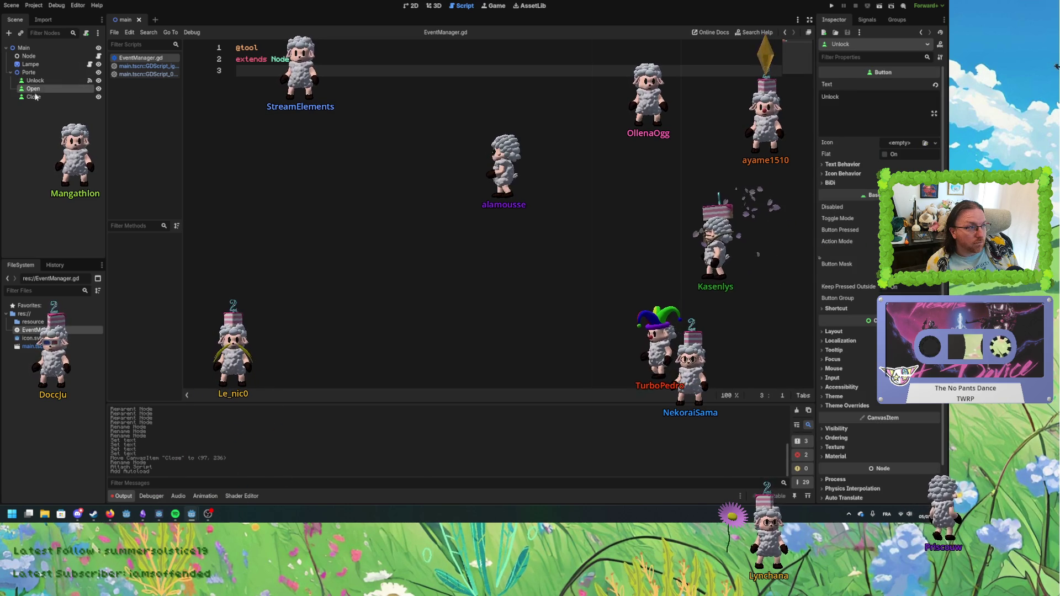
key(Left)
key(Left)
click(46, 67)
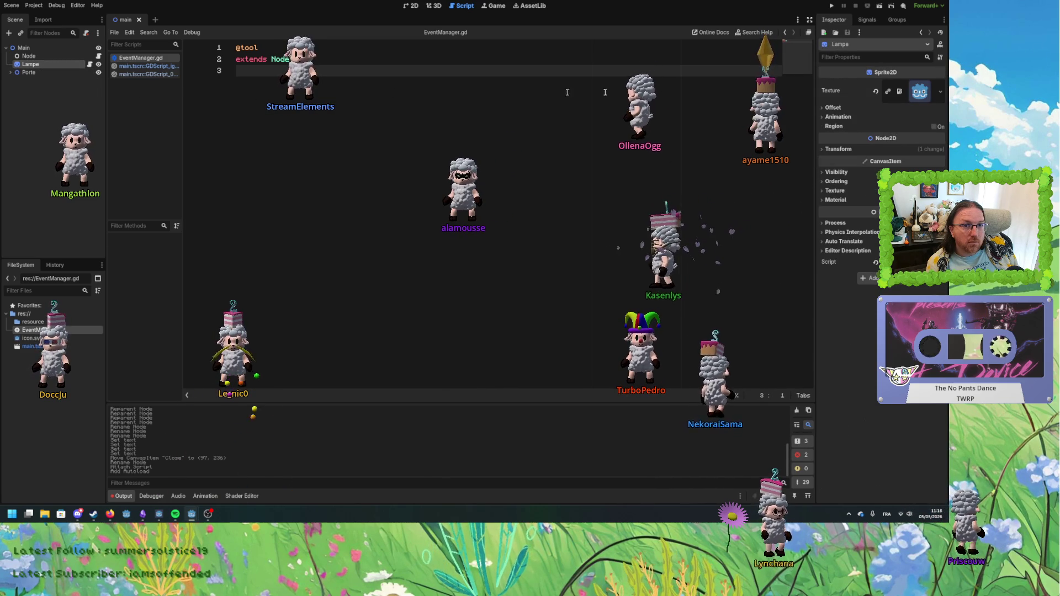
click(897, 20)
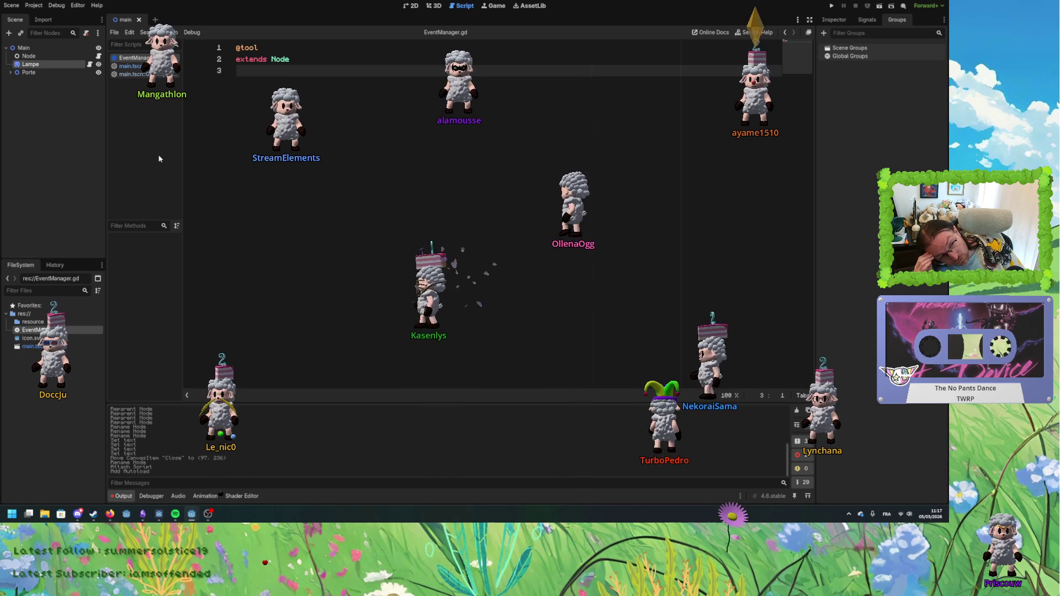
key(Return)
- Declare 'var light : Node2D' in EventManager.gd and start a 'func _ready():' header below it
text(var )
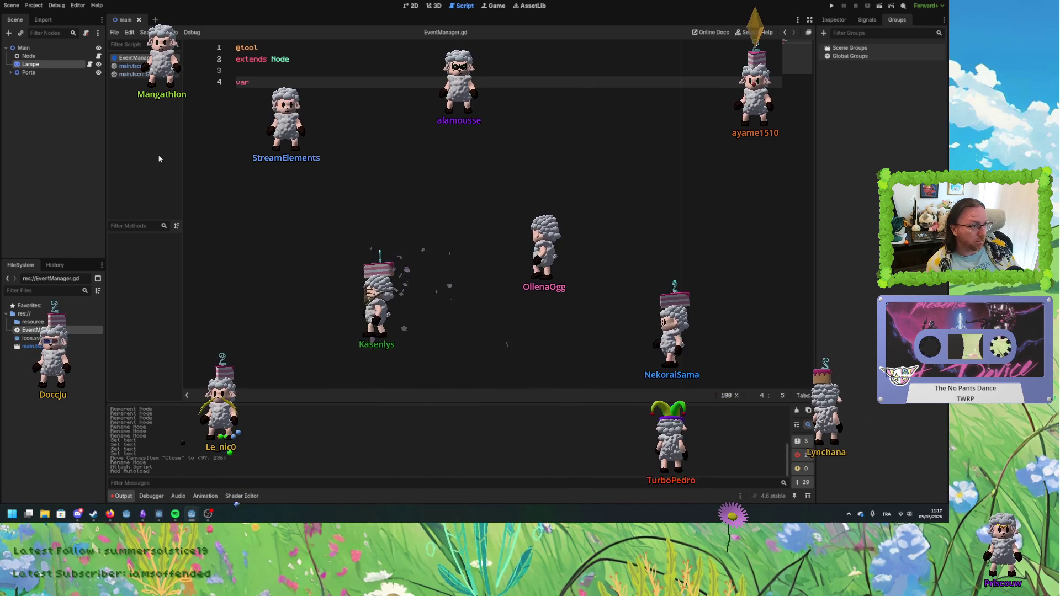
text(light :)
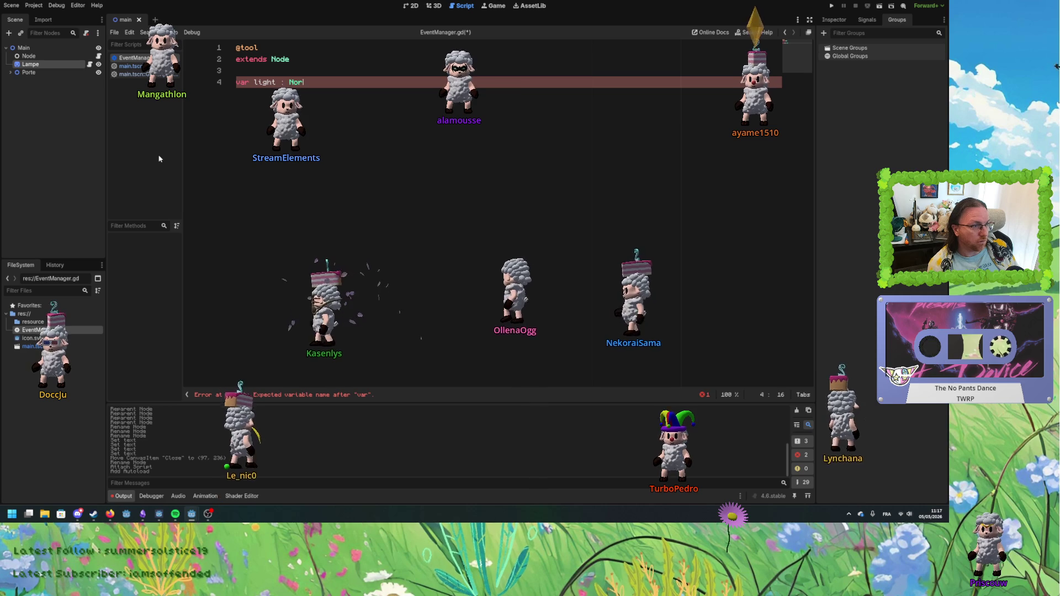
text( Node2D)
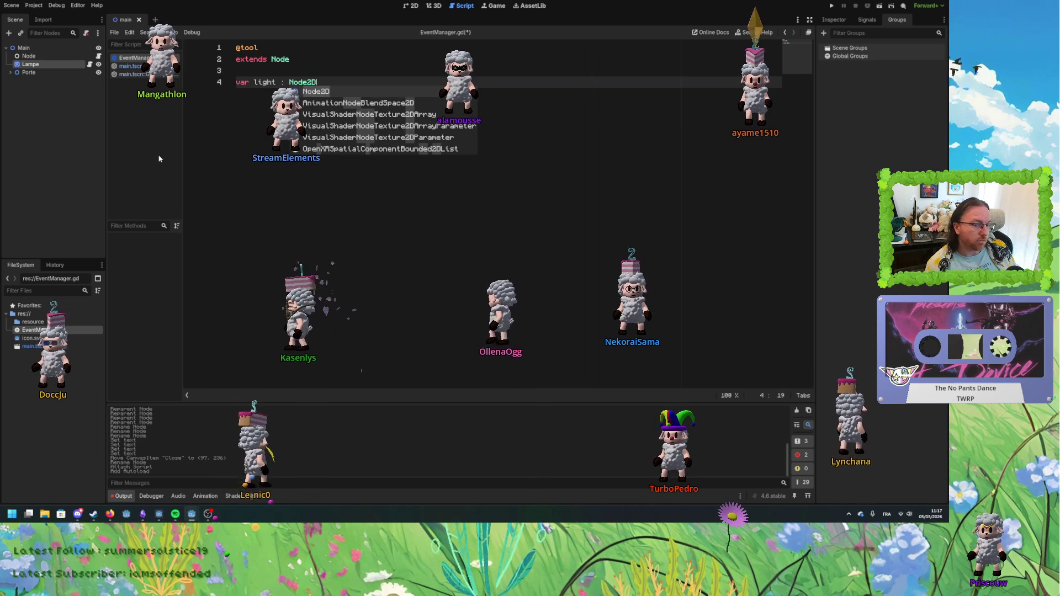
key(Escape)
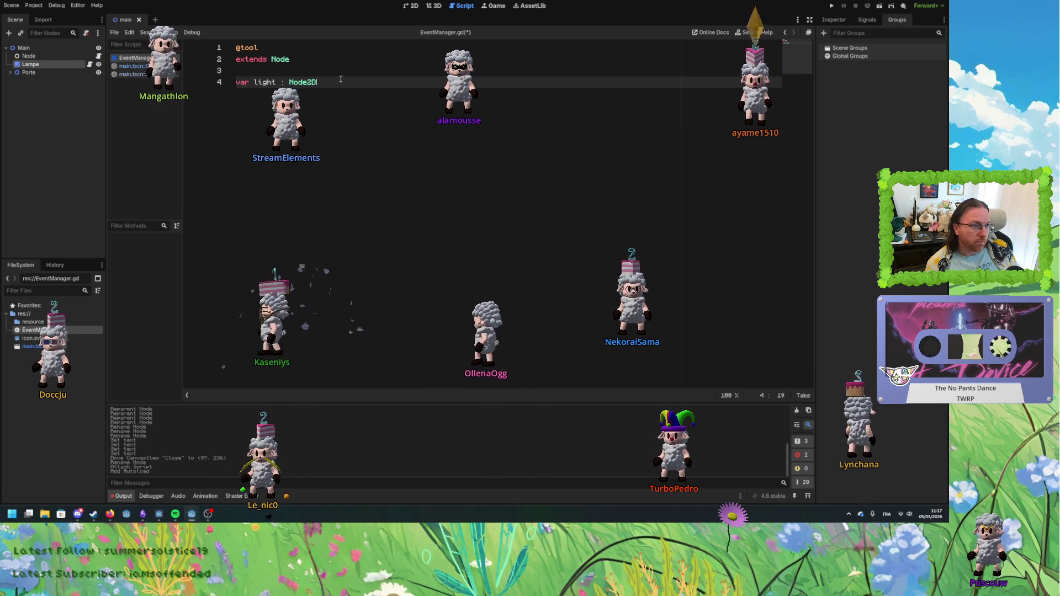
key(Return)
key(Return)
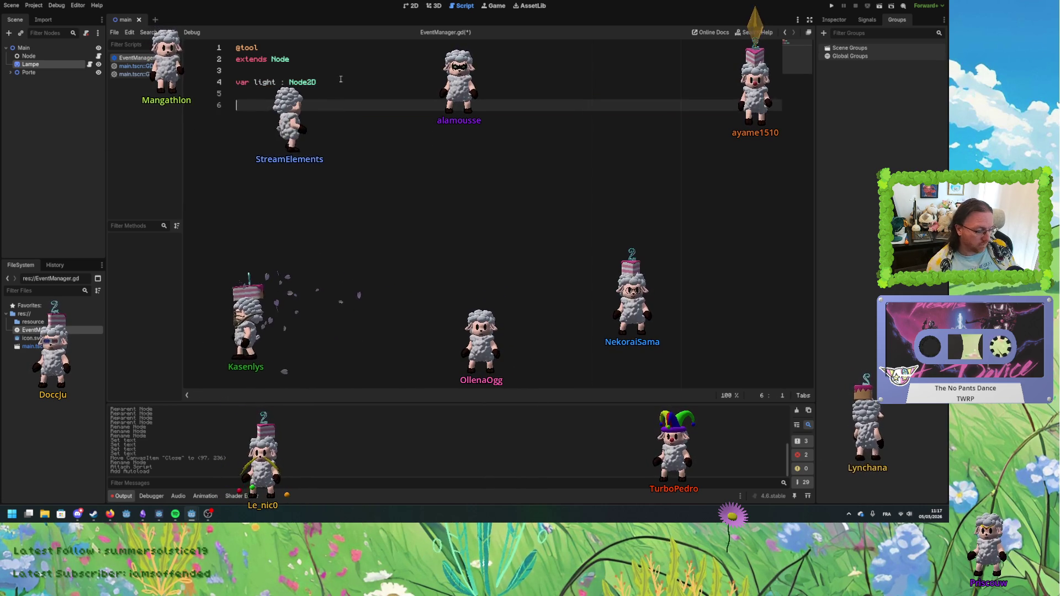
text(@onl)
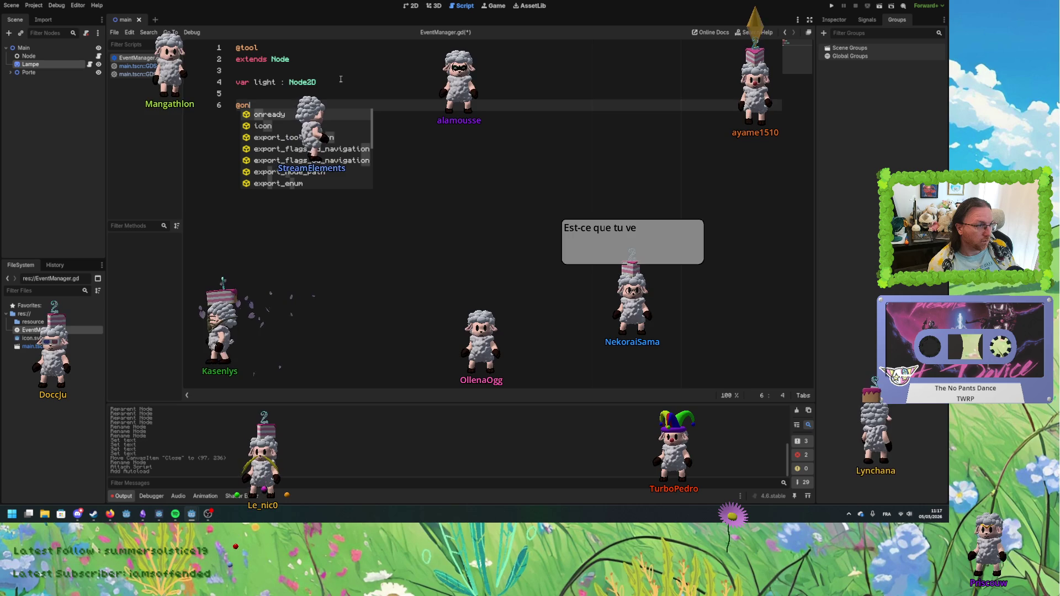
key(BackSpace)
key(BackSpace)
key(BackSpace)
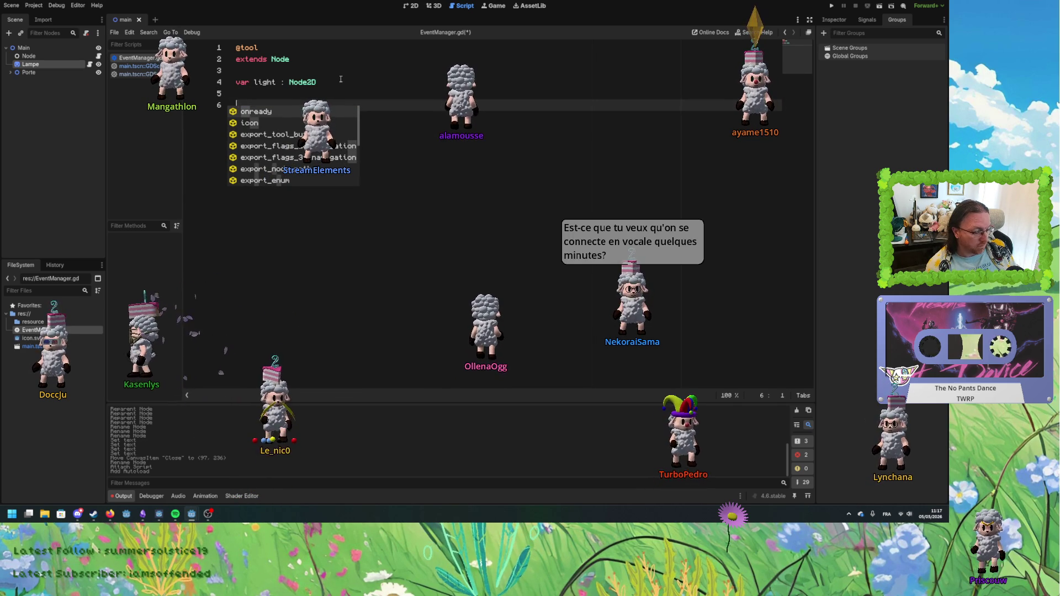
text(fubn)
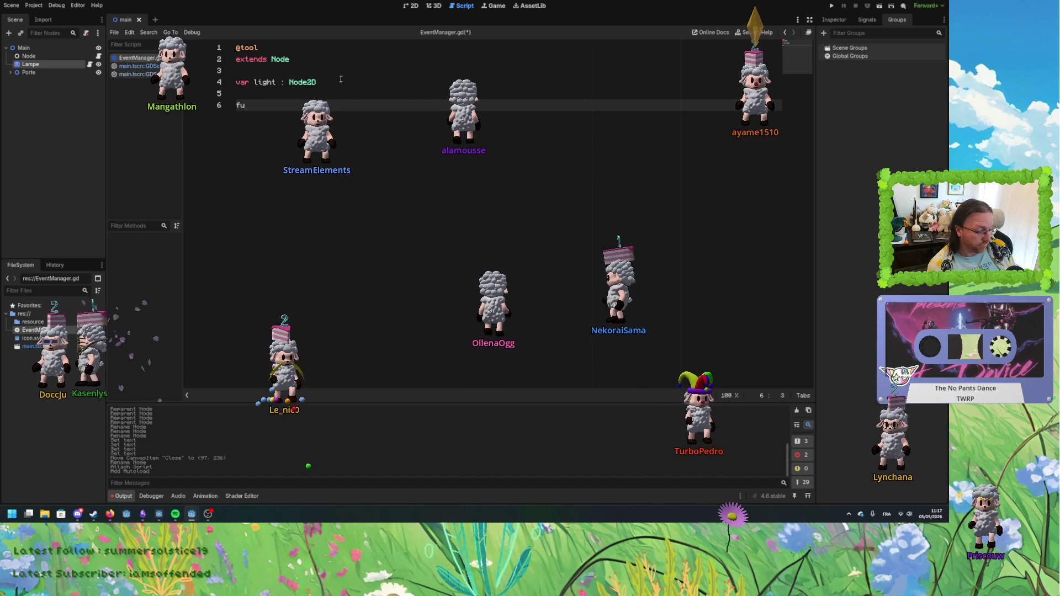
text(_readt)
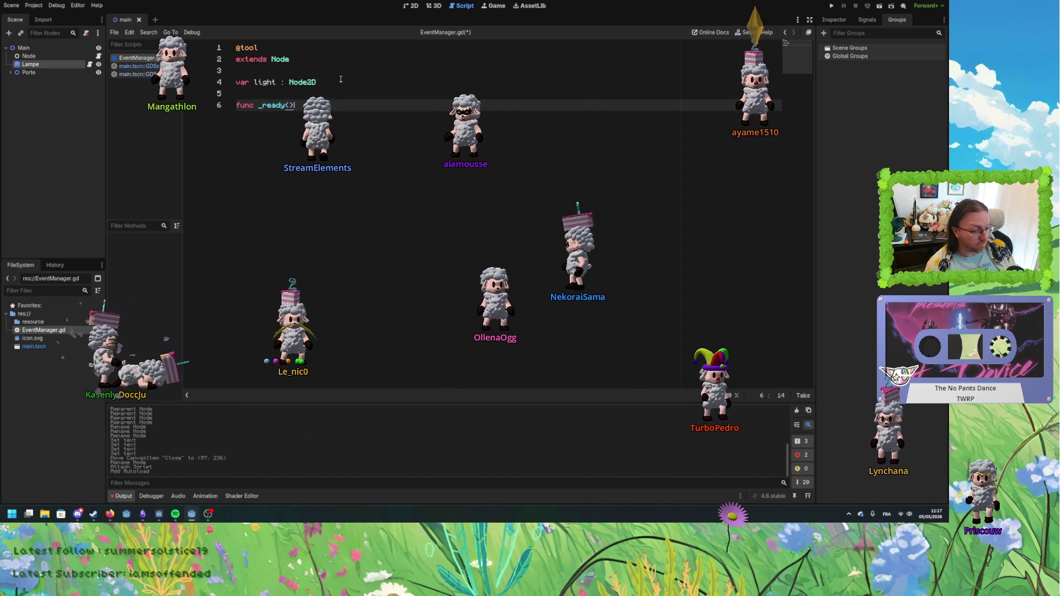
text(:)
key(Return)
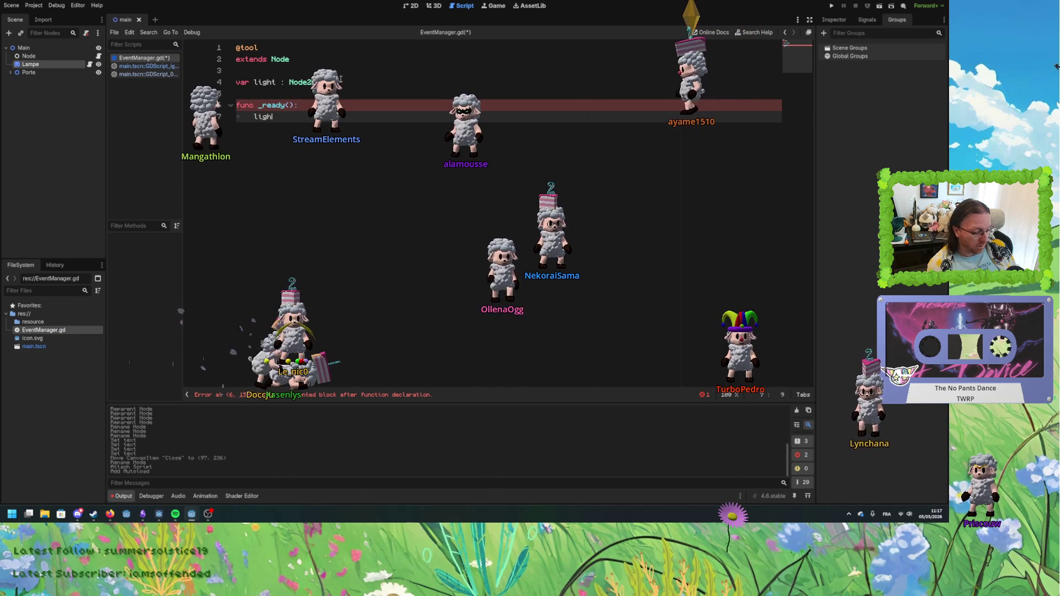
- Make _ready set light.modulate to Color.BLUE and save EventManager.gd
text(ht.)
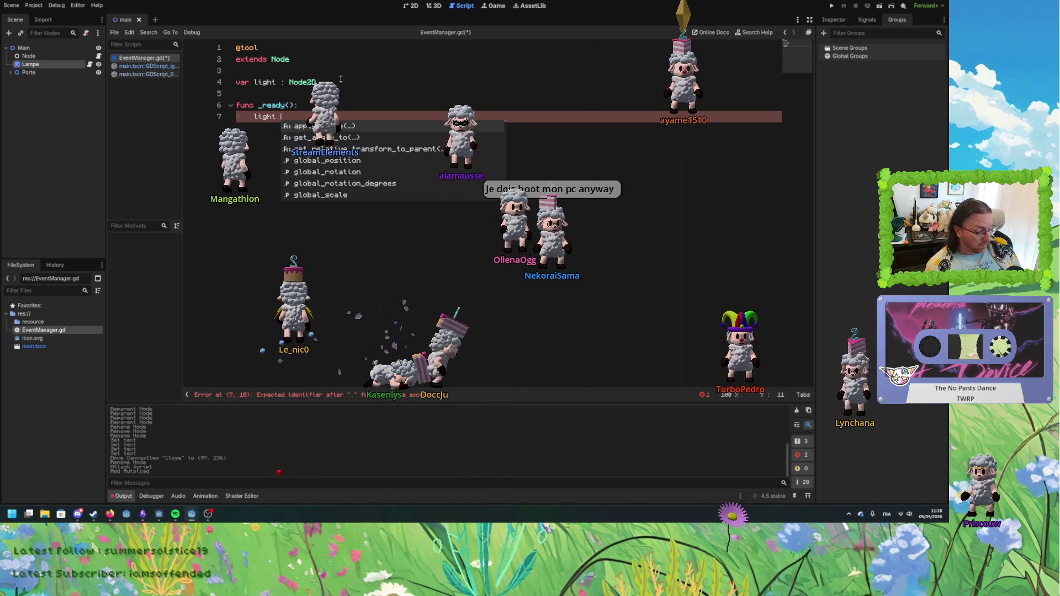
text(modulate)
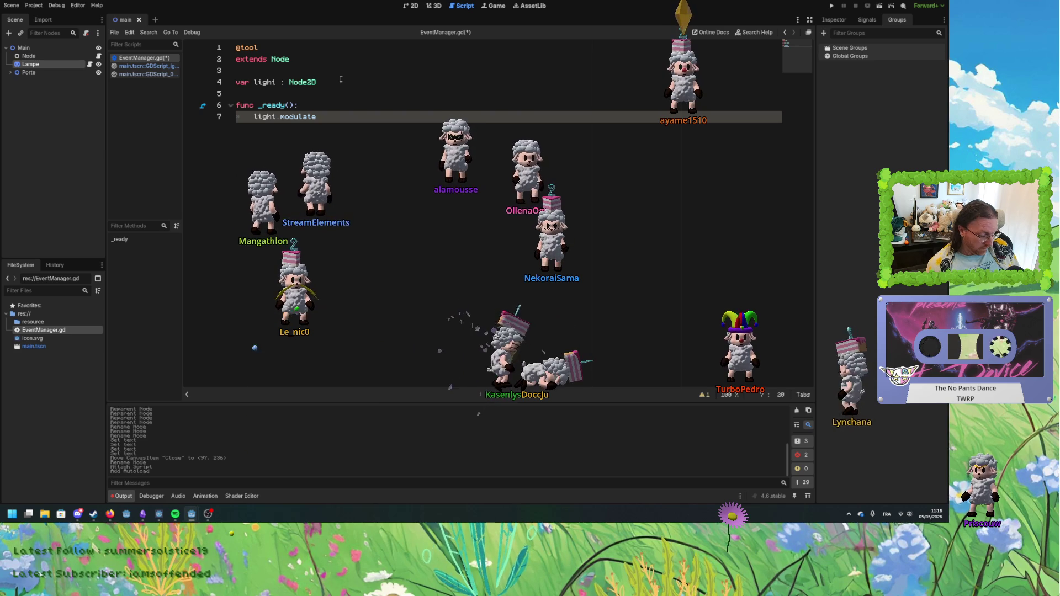
text( = Colo)
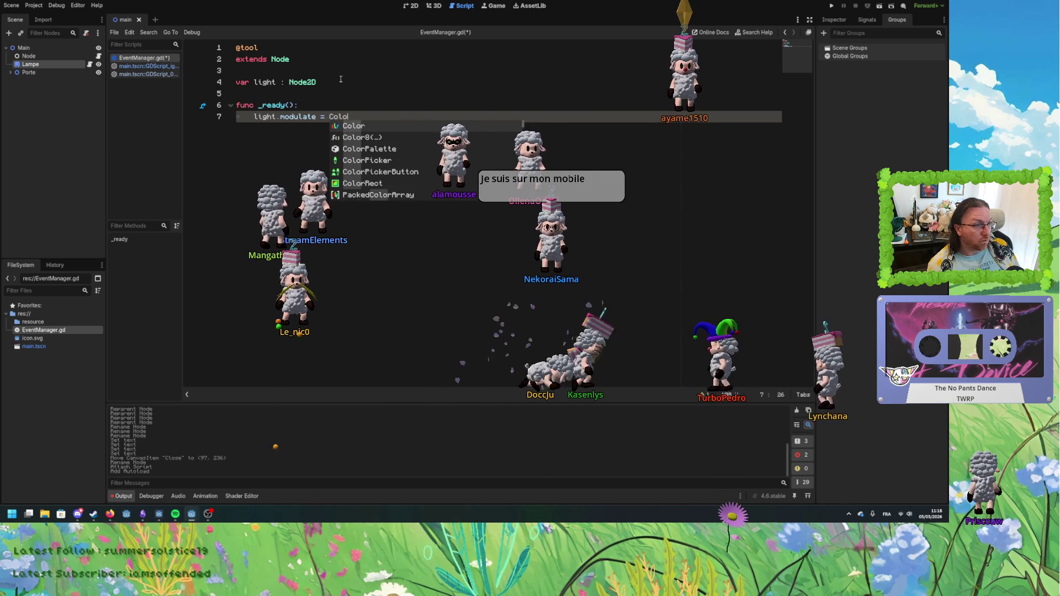
text(r.)
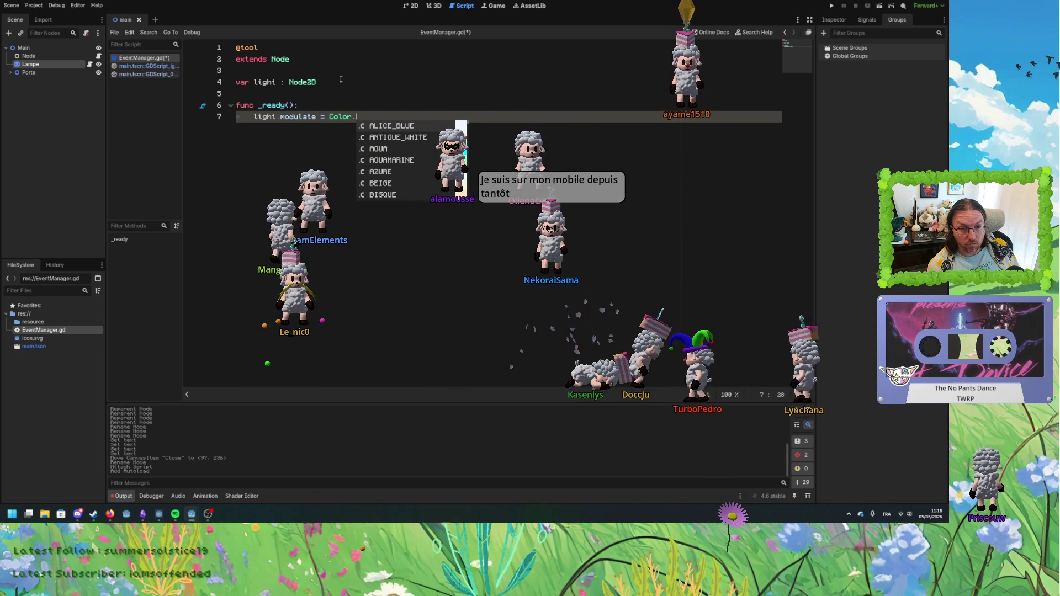
text(BLUE)
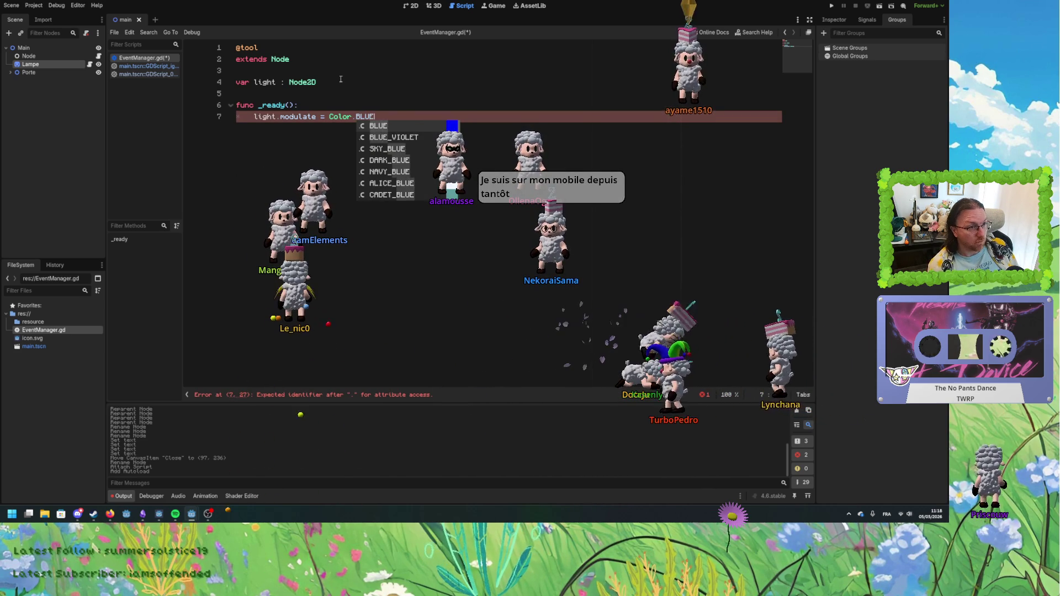
key(Escape)
key(ctrl+s)
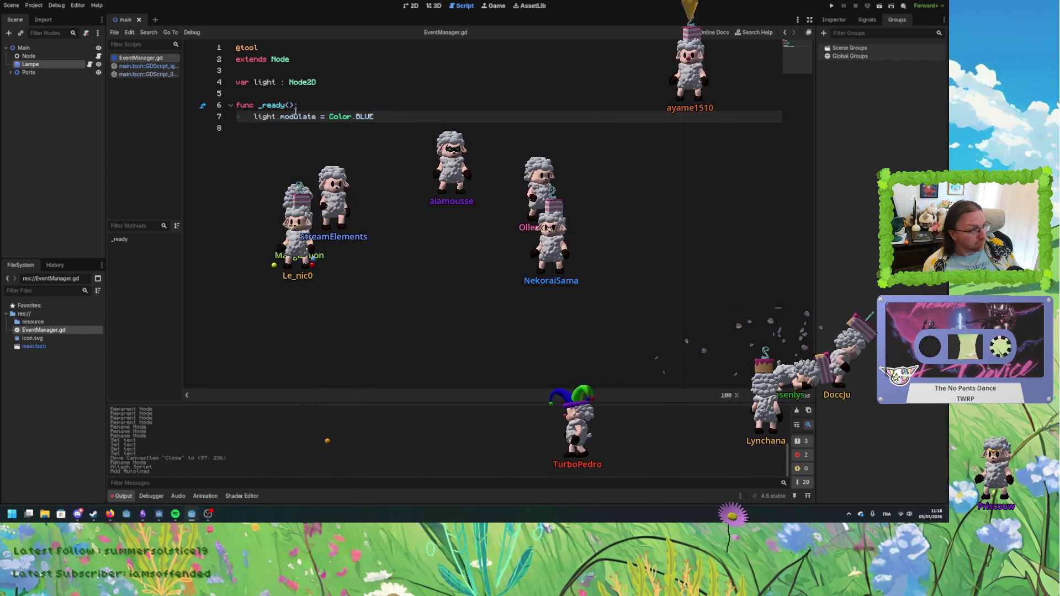
click(241, 118)
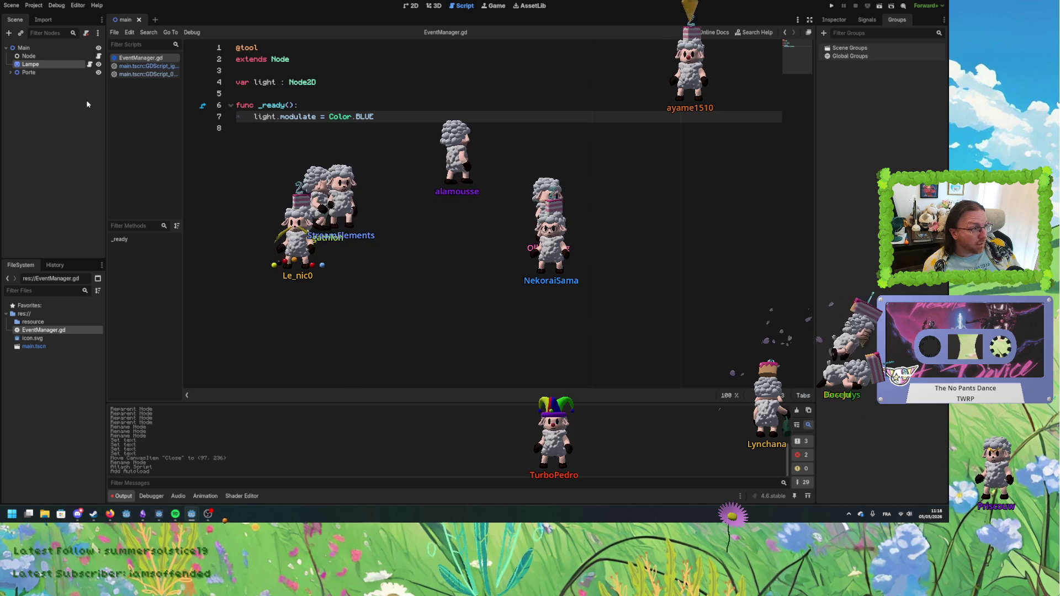
double_click(249, 47)
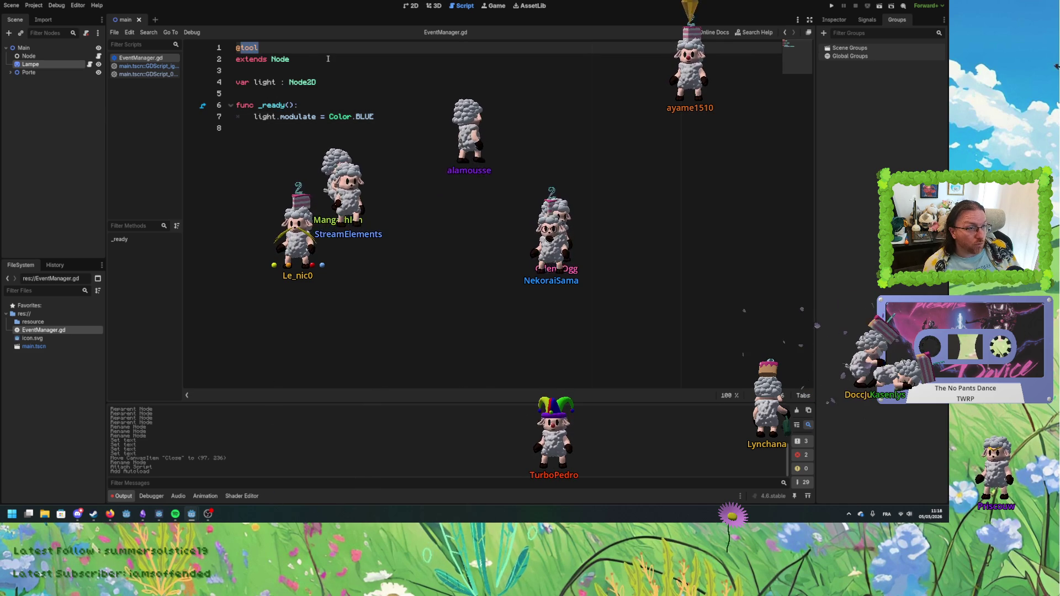
click(321, 57)
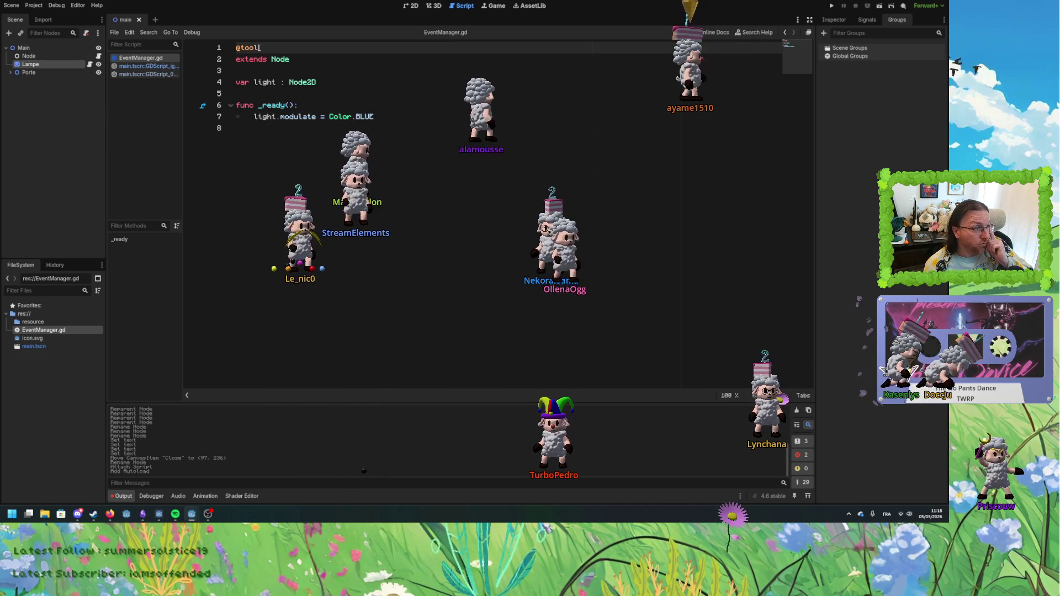
click(246, 72)
double_click(269, 82)
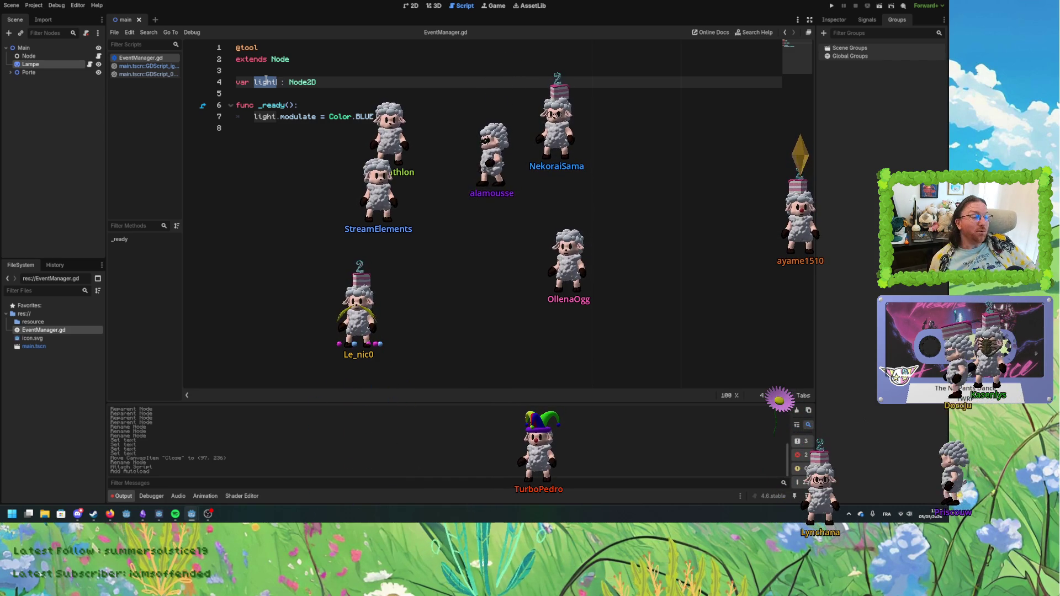
key(shift+Home)
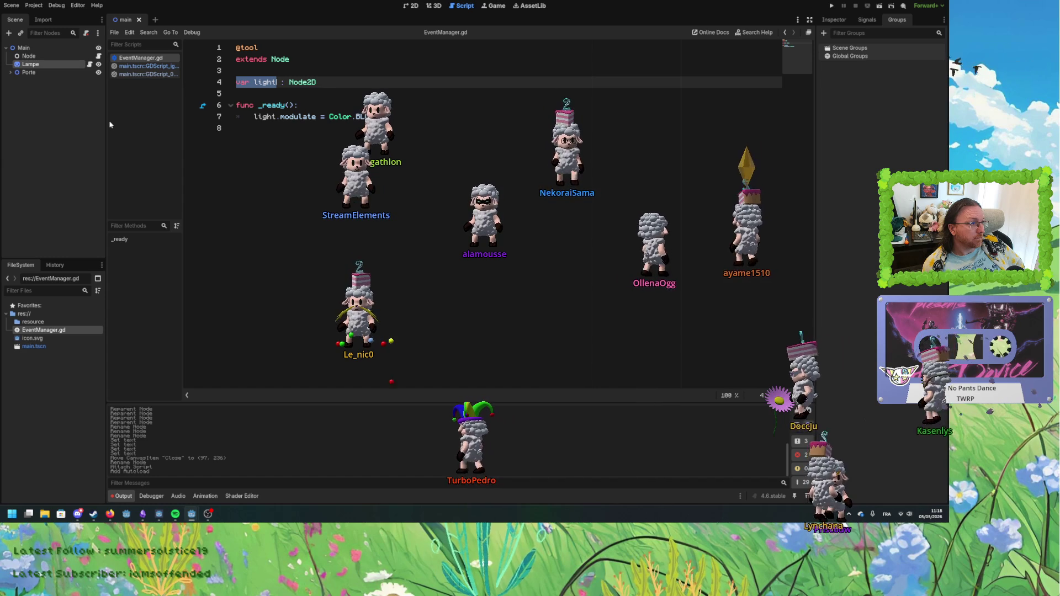
click(87, 65)
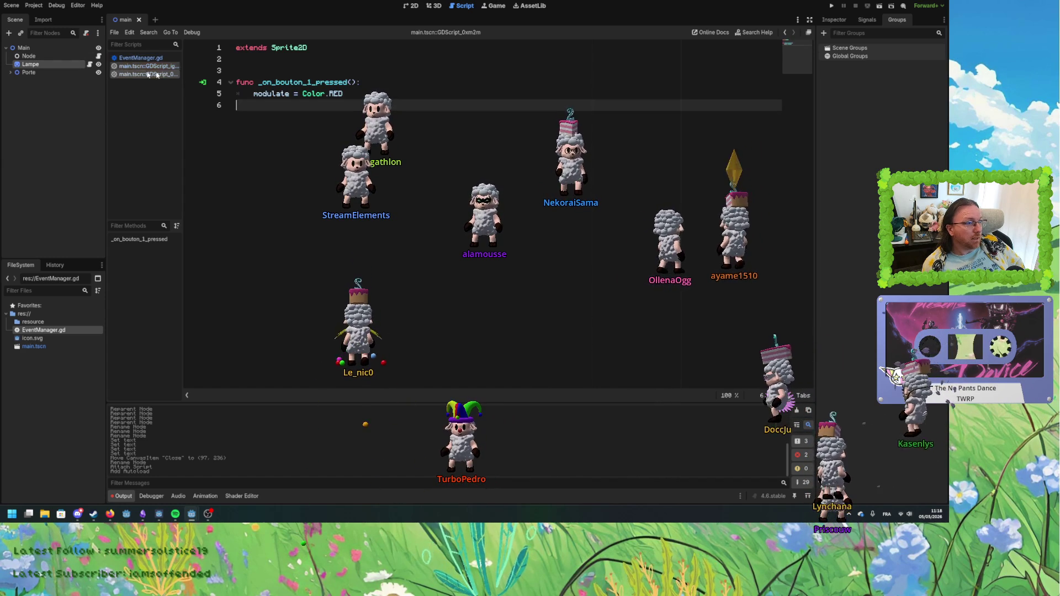
- Insert and then remove a blank line above 'extends Sprite2D' in the built-in script
click(284, 59)
key(Up)
key(Return)
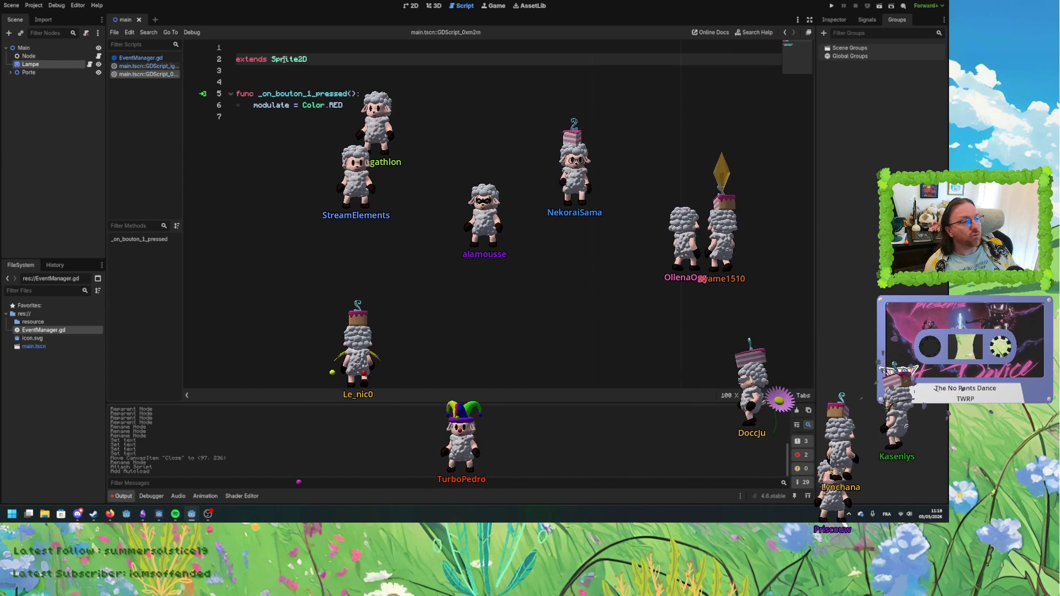
key(Up)
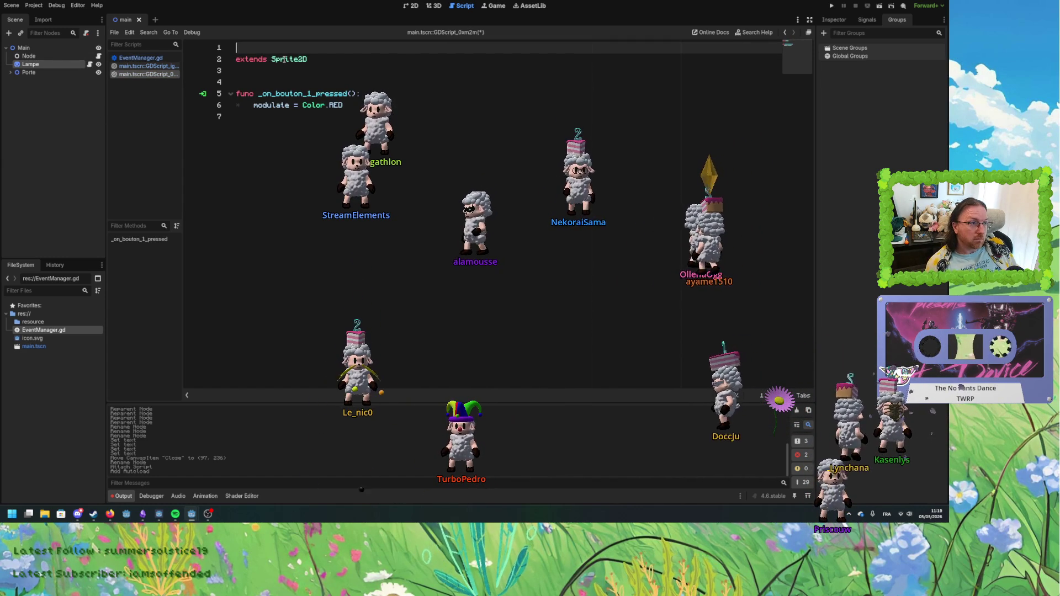
key(Delete)
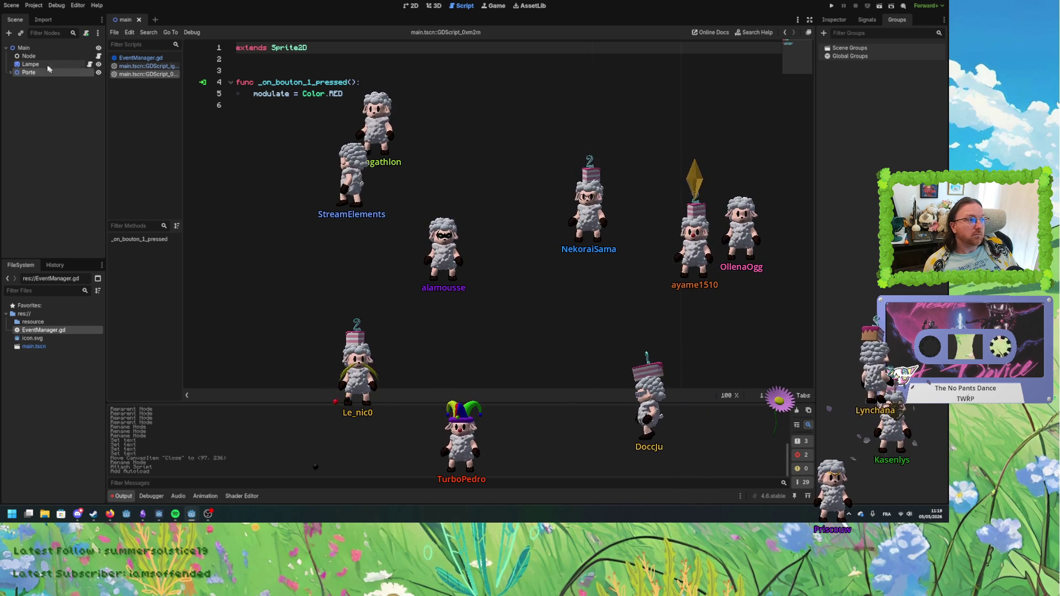
- Add a Button child node under Main in the 2D view
click(433, 5)
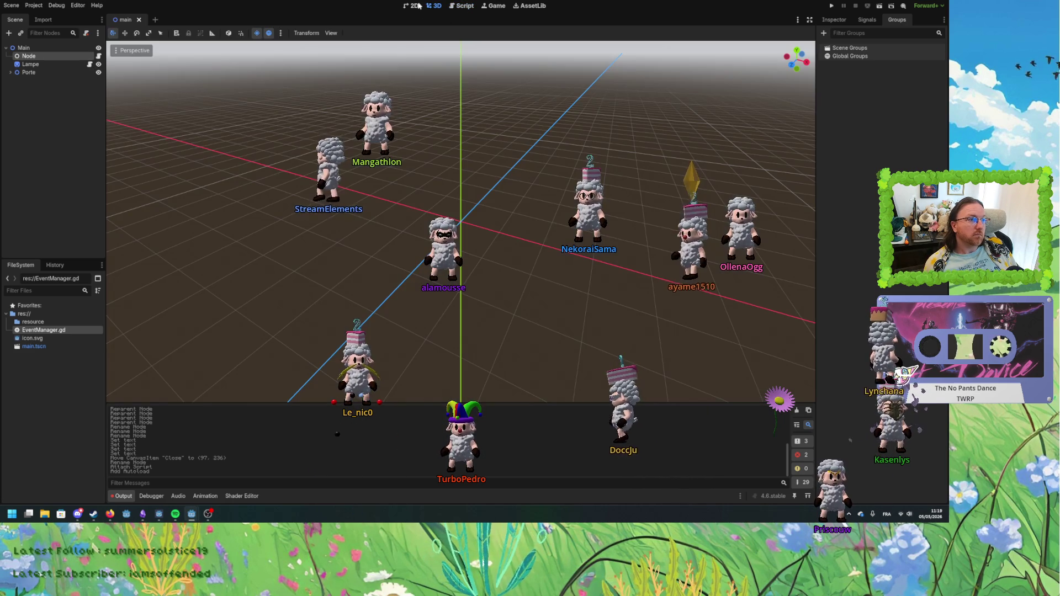
click(25, 48)
right_click(22, 49)
click(38, 56)
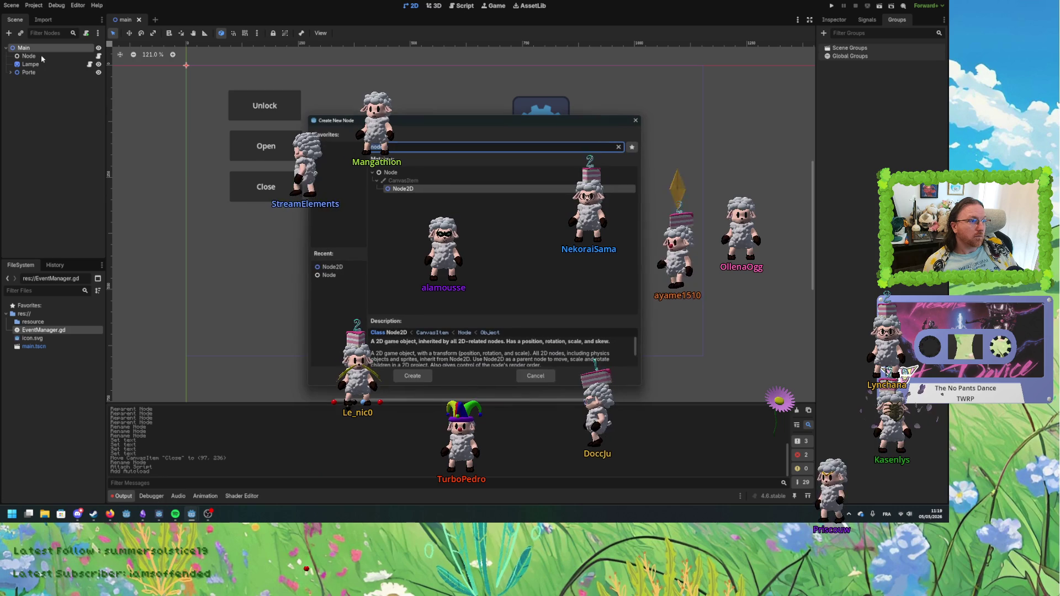
text(but)
key(Return)
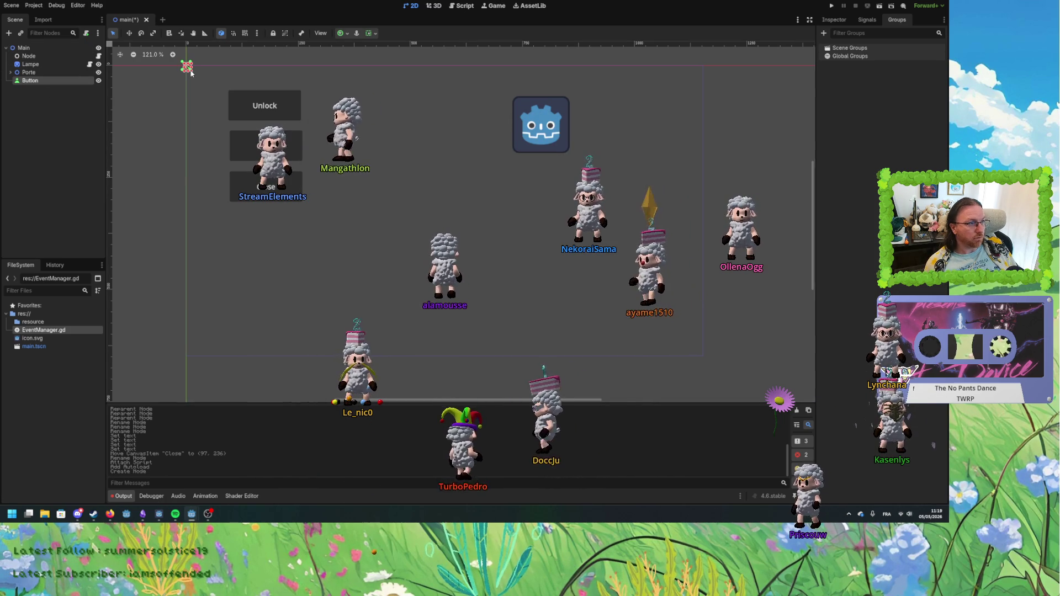
- Enlarge the Button to 58 by 56 and bring up the Attach Node Script dialog
right_click(57, 81)
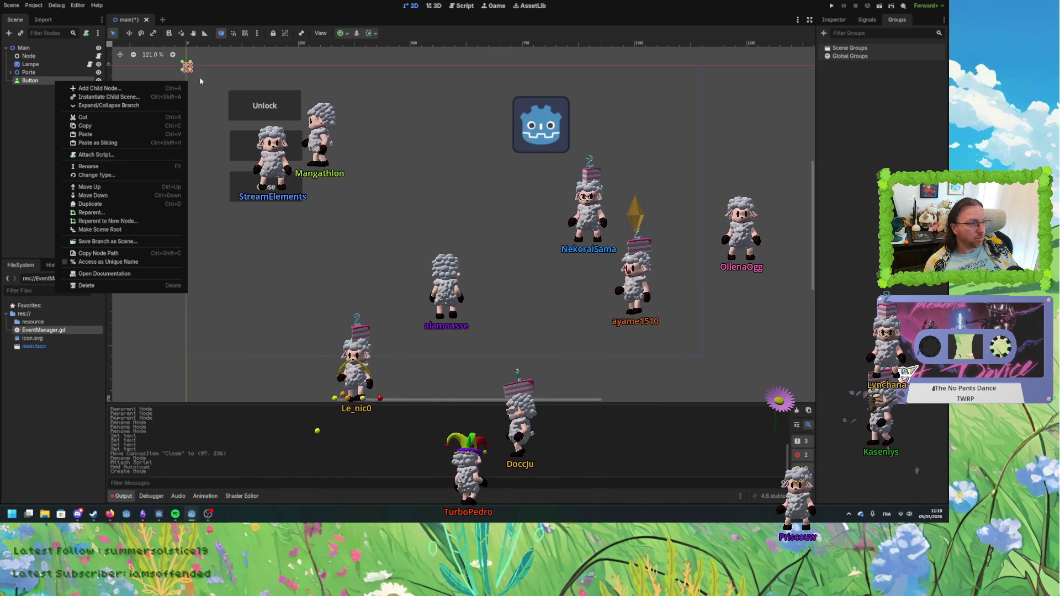
click(190, 70)
drag(192, 71, 213, 93)
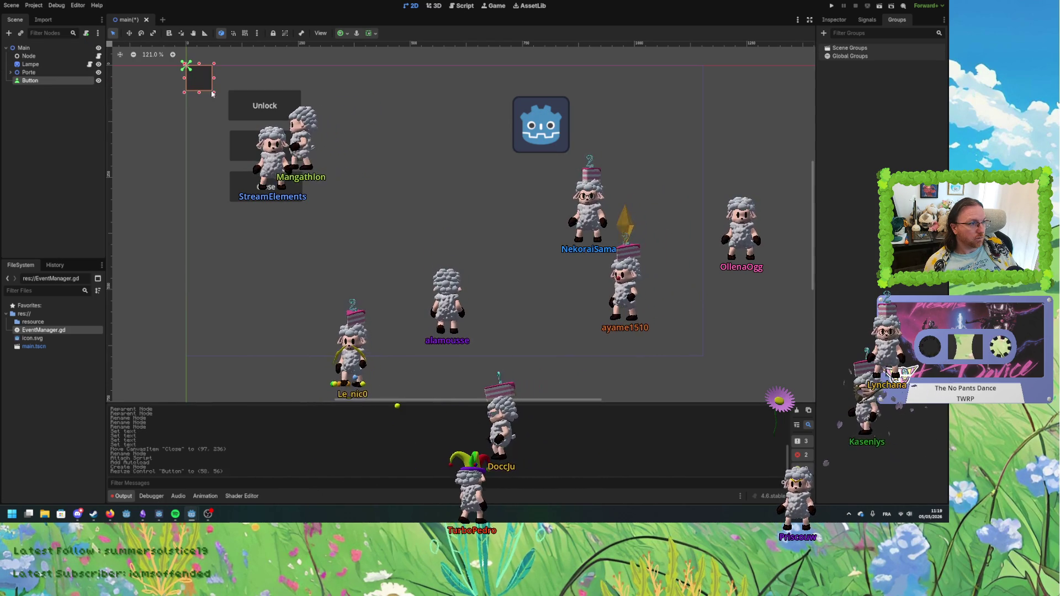
right_click(56, 81)
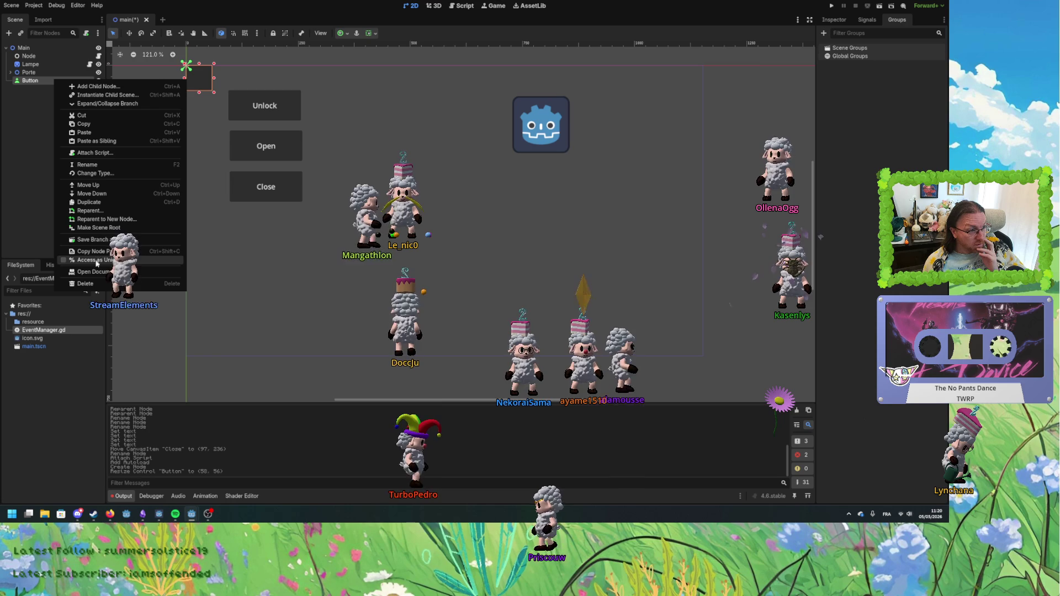
click(94, 153)
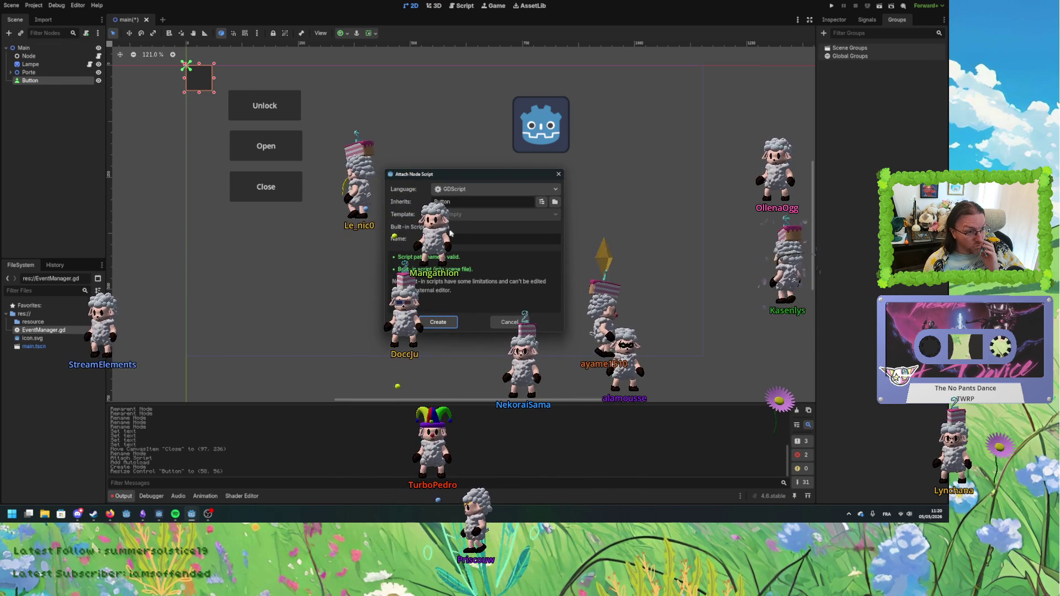
- Create the Button's built-in script, save, and connect its pressed signal to _on_pressed
click(435, 325)
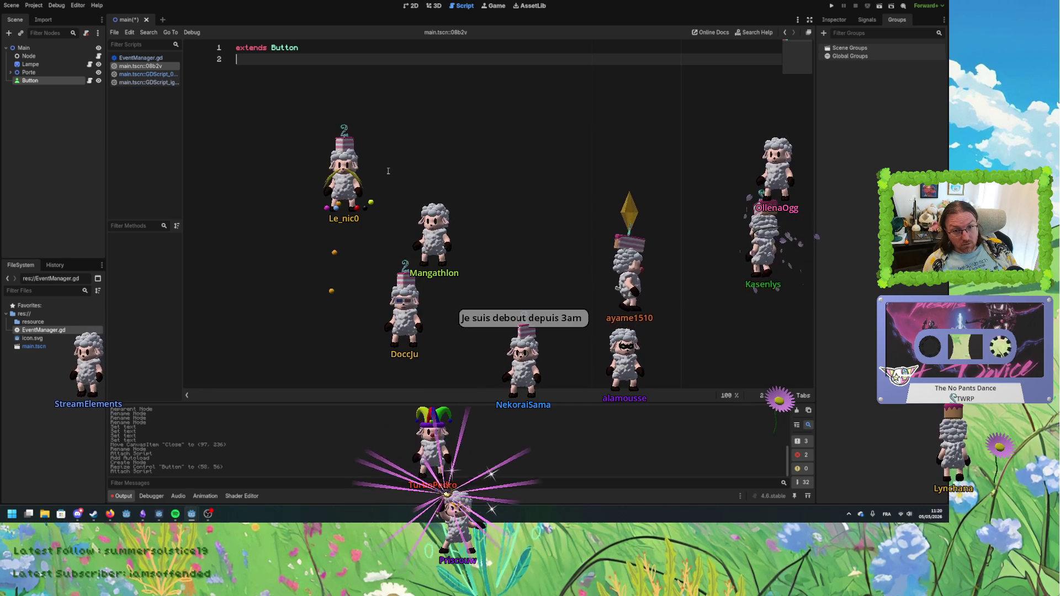
key(Return)
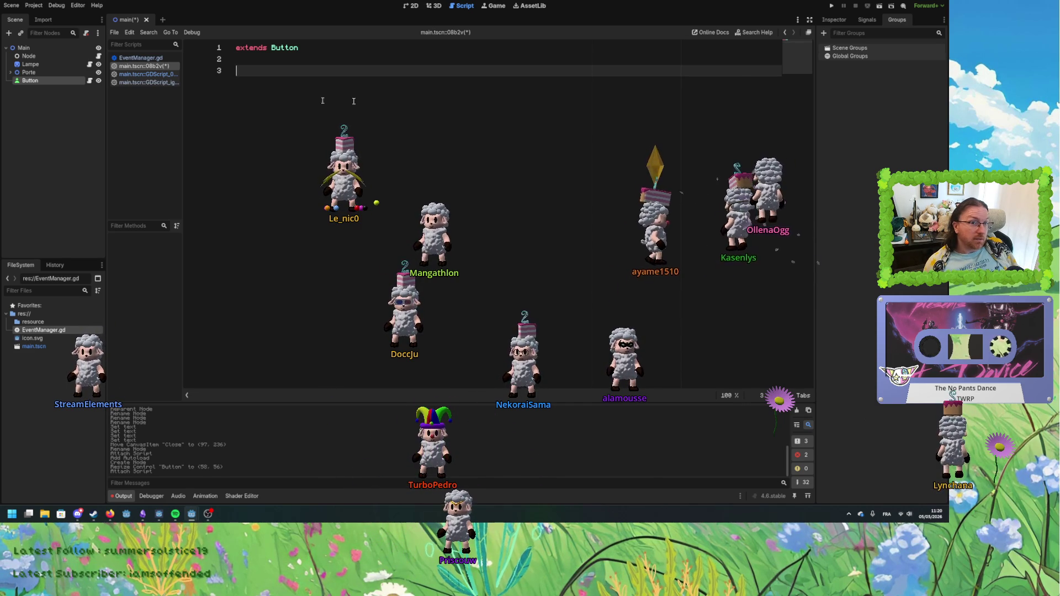
key(ctrl+s)
click(867, 20)
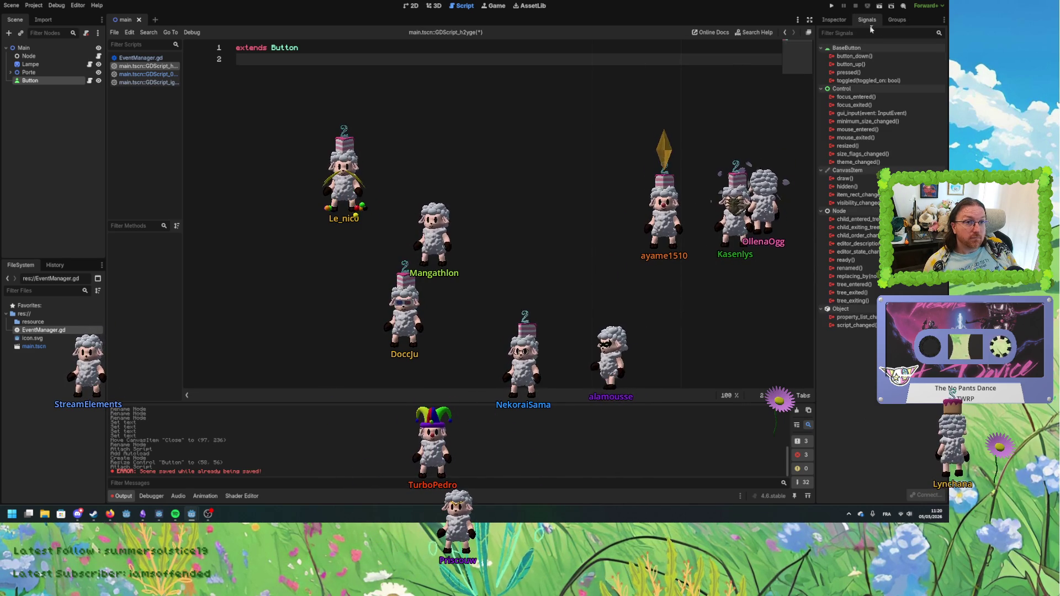
double_click(848, 72)
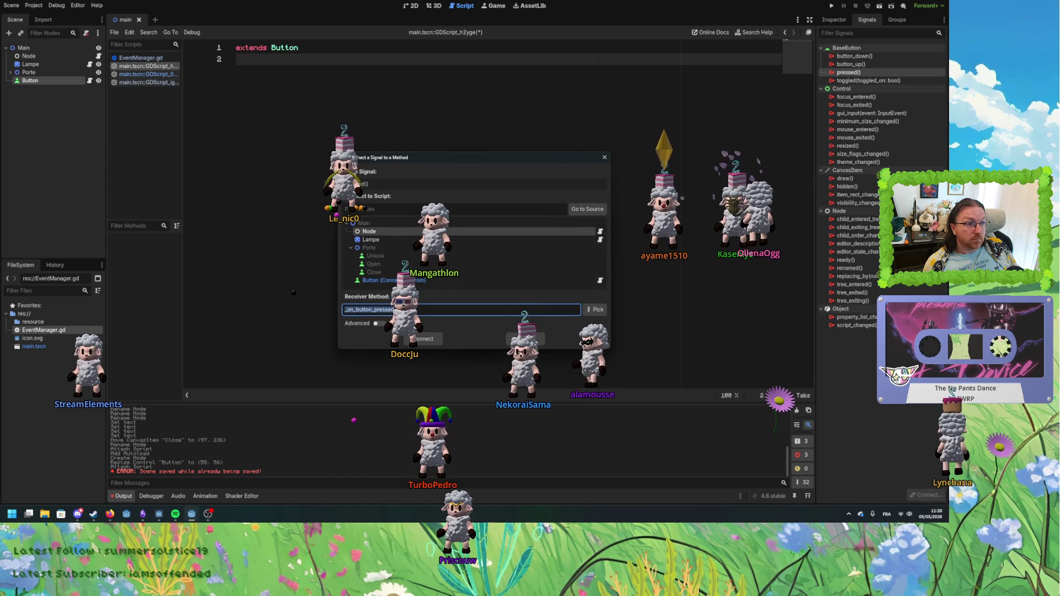
click(423, 339)
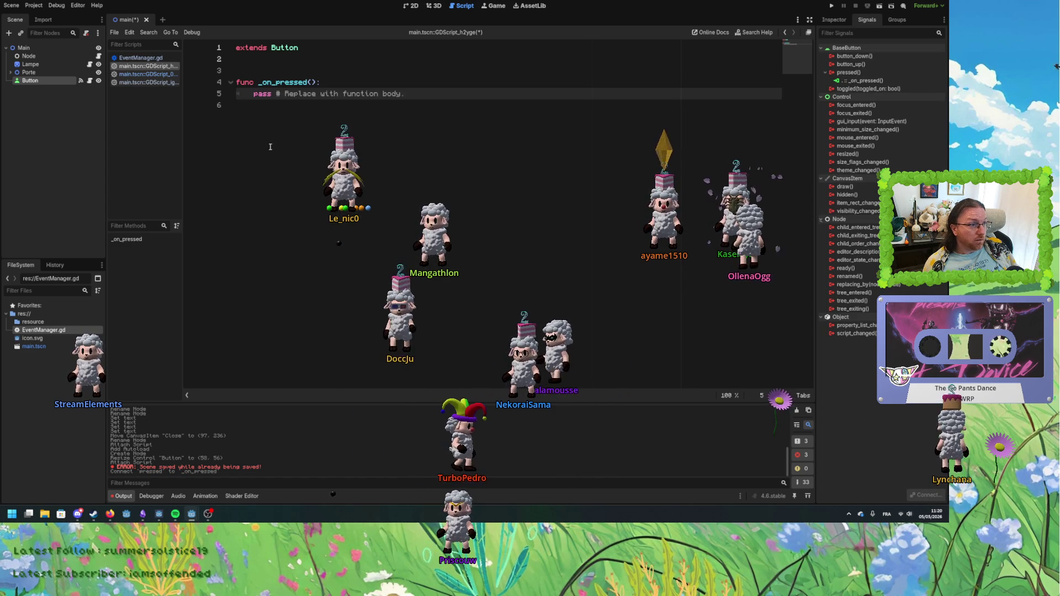
- Delete all of the Button script's code, leaving it empty
shift+click(449, 94)
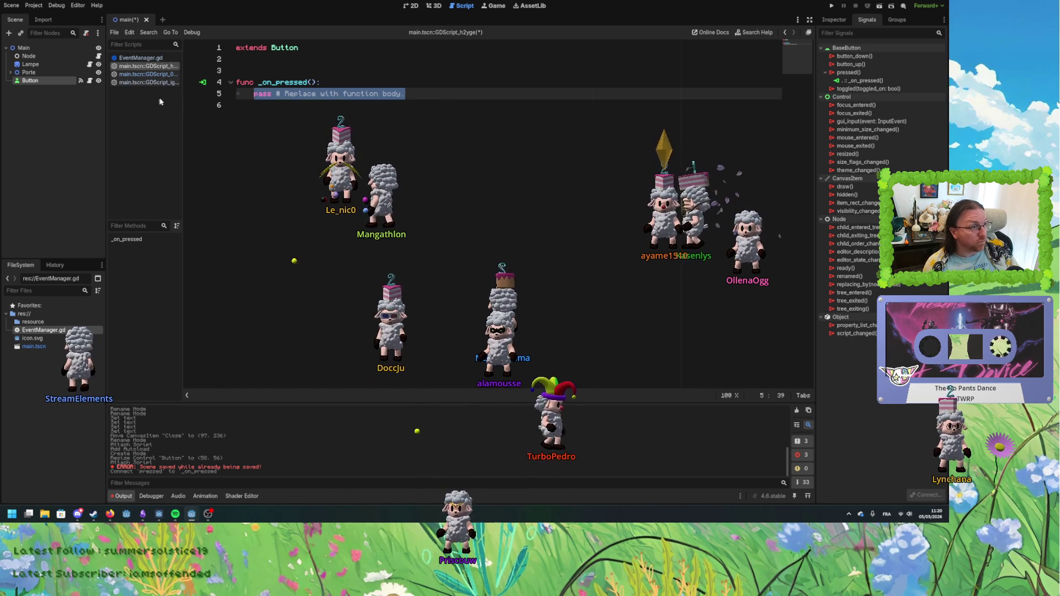
click(238, 105)
key(BackSpace)
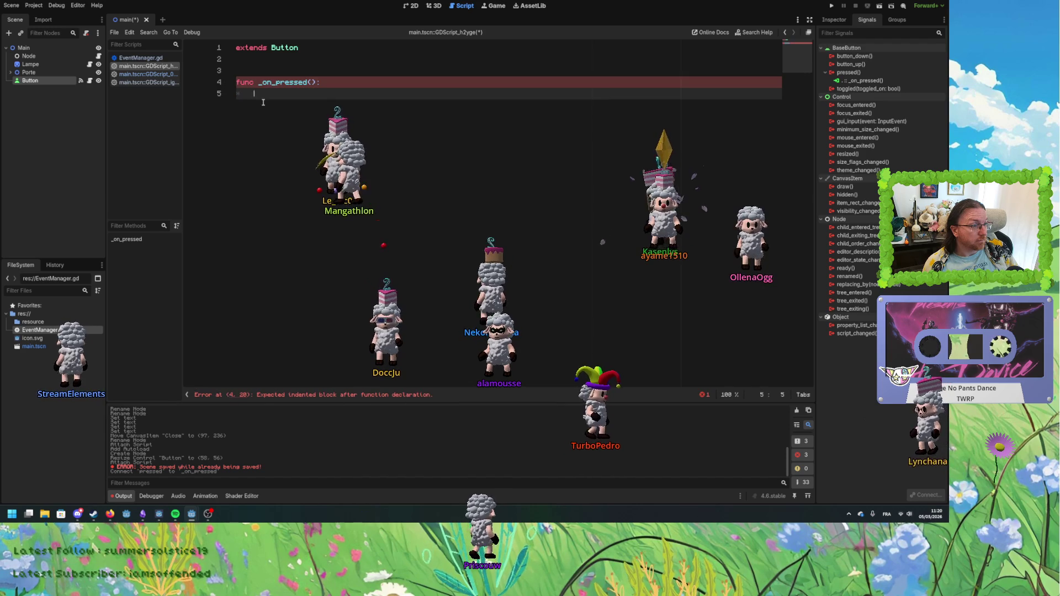
click(221, 69)
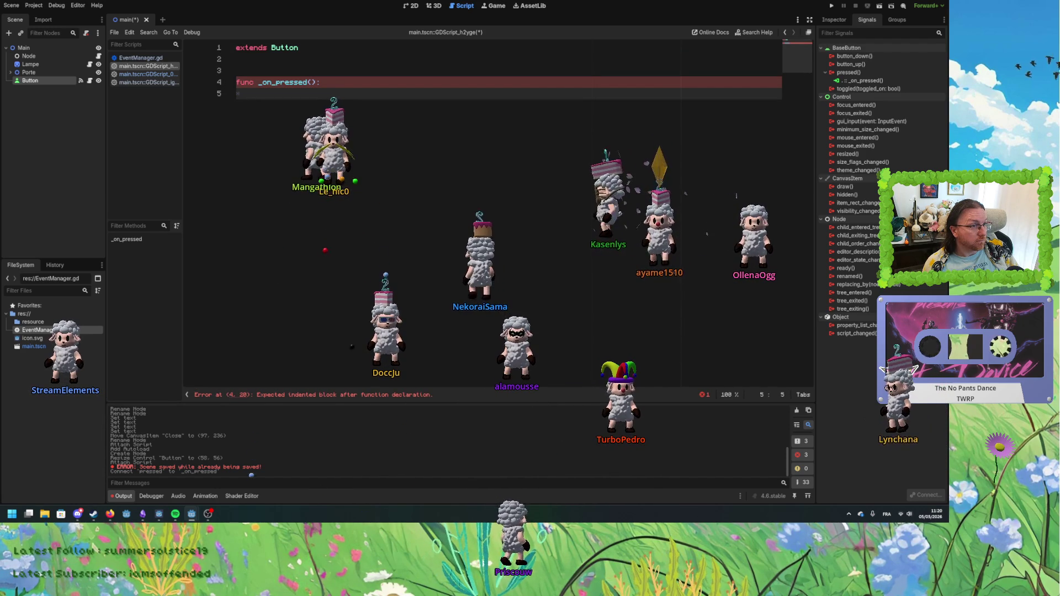
key(ctrl+a)
key(BackSpace)
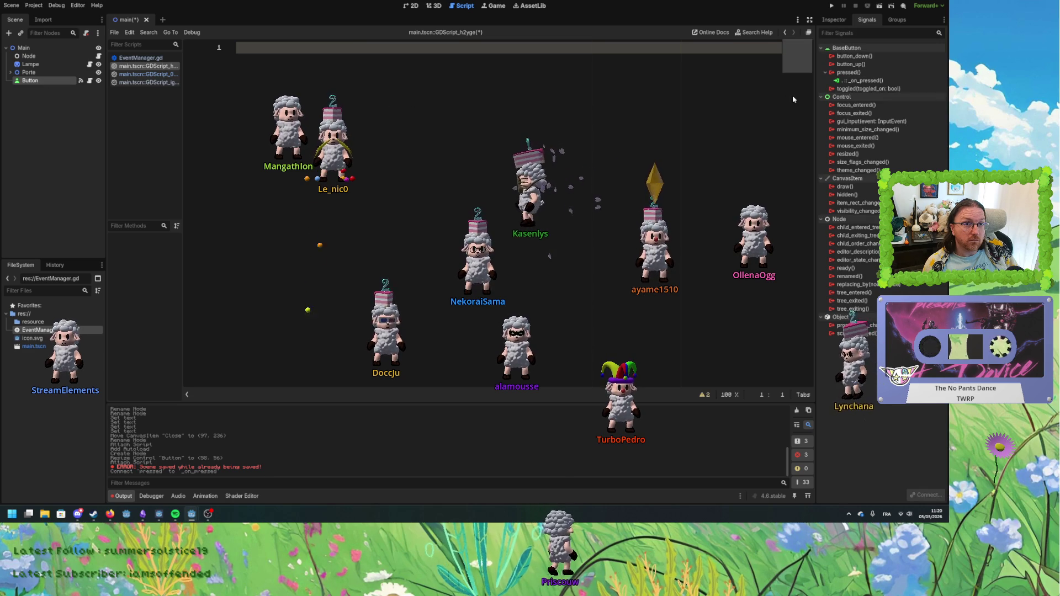
- Show the Button's properties in the Inspector
click(833, 20)
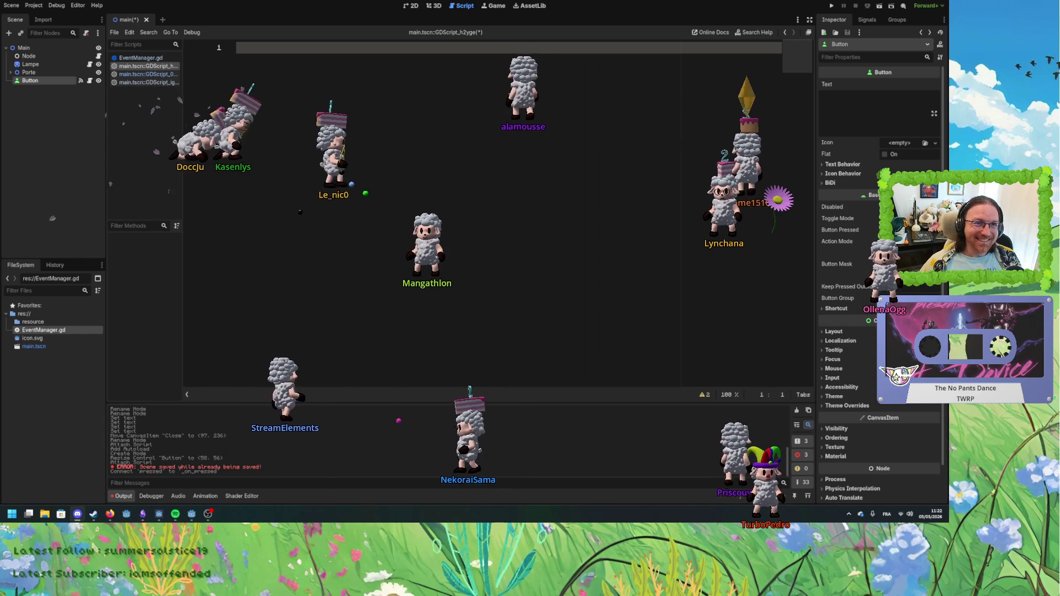
click(51, 7)
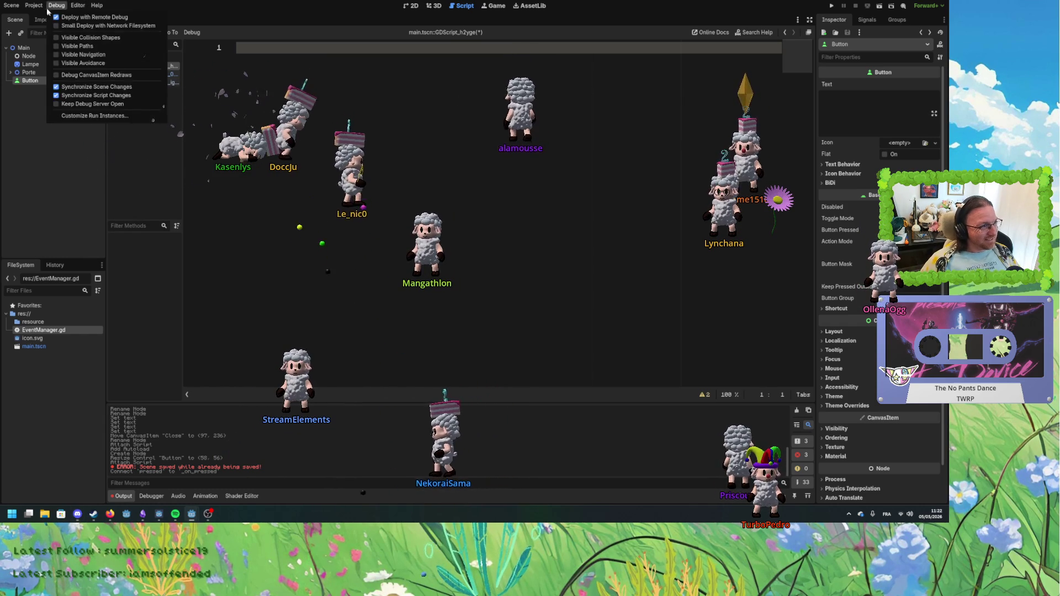
mouse_move(42, 8)
click(105, 301)
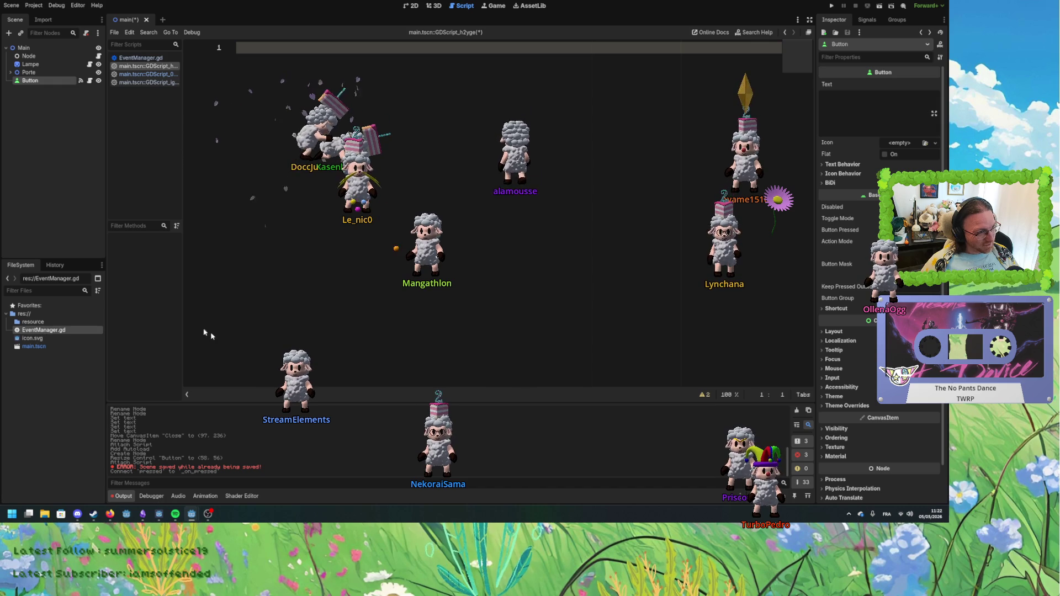
drag(186, 322, 187, 323)
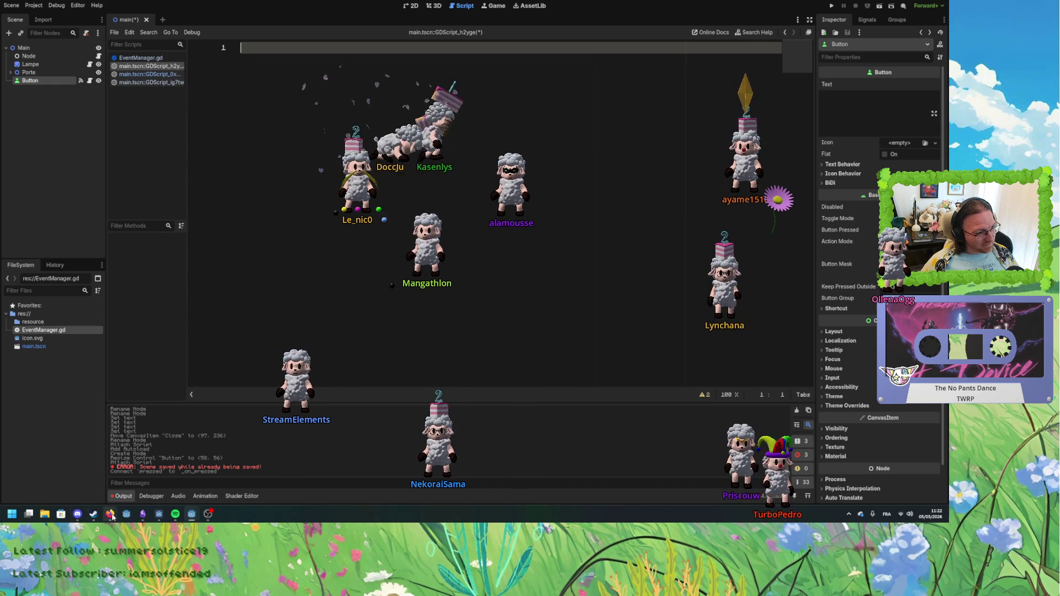
mouse_move(110, 514)
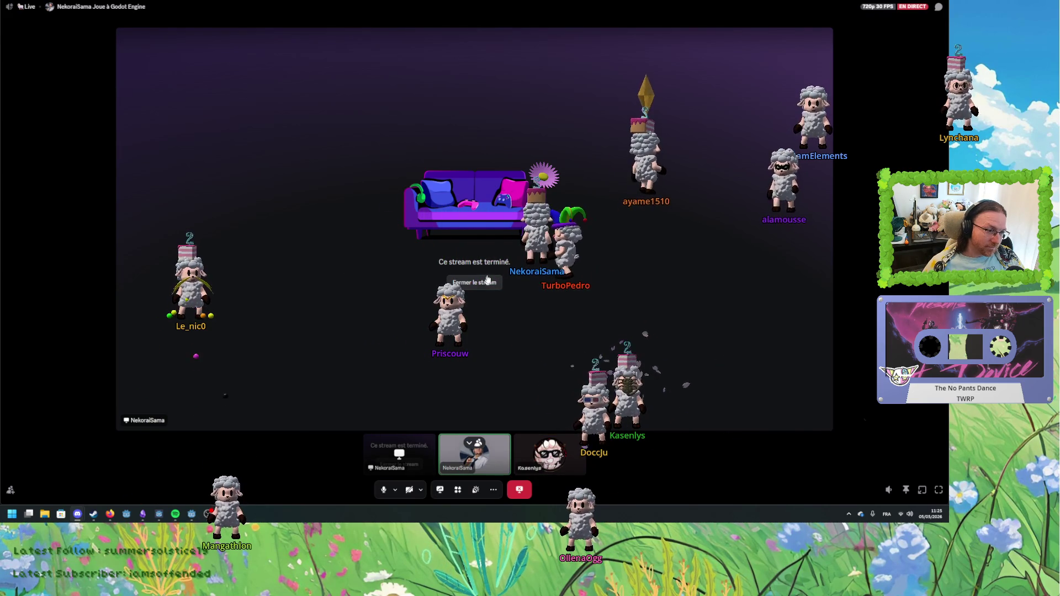
- Close the 'Ce stream est terminé' overlay with 'Fermer le stream'
click(486, 249)
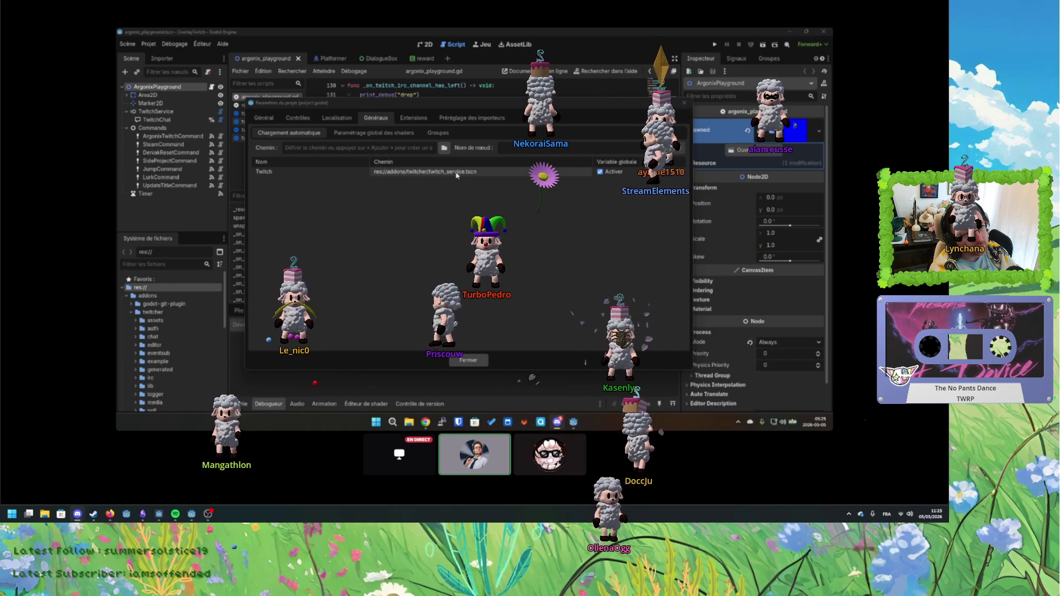
- Close Project Settings and open the Signal State Machine asset's GitHub source from AssetLib
click(683, 104)
click(511, 48)
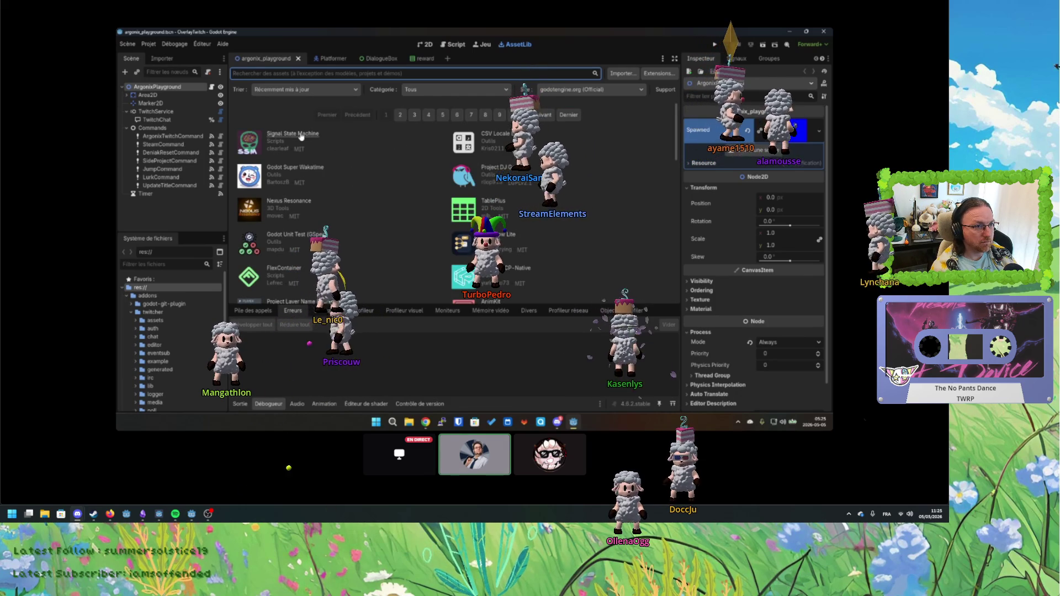
click(299, 133)
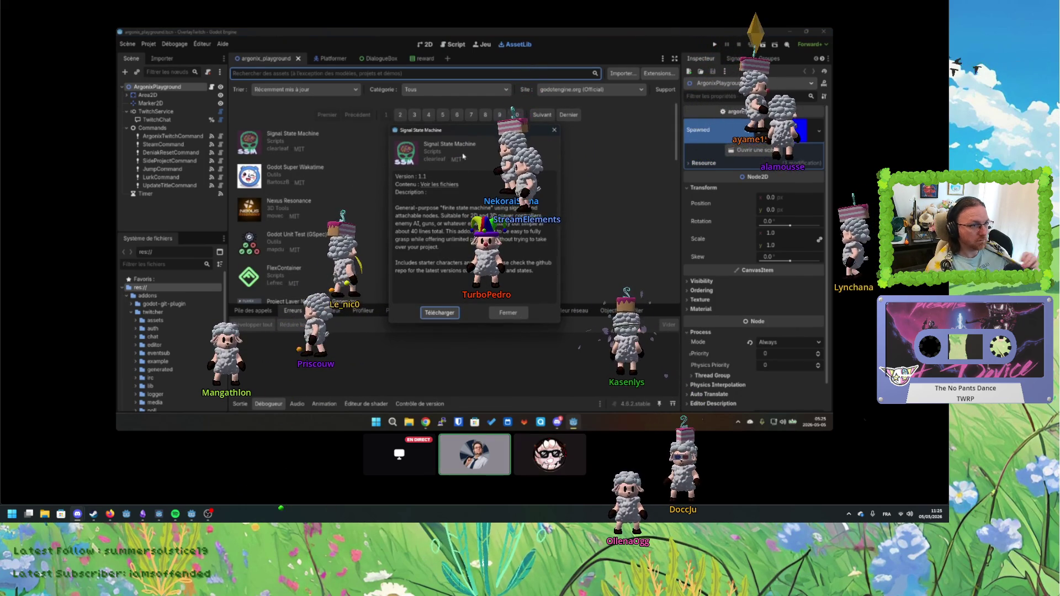
click(435, 185)
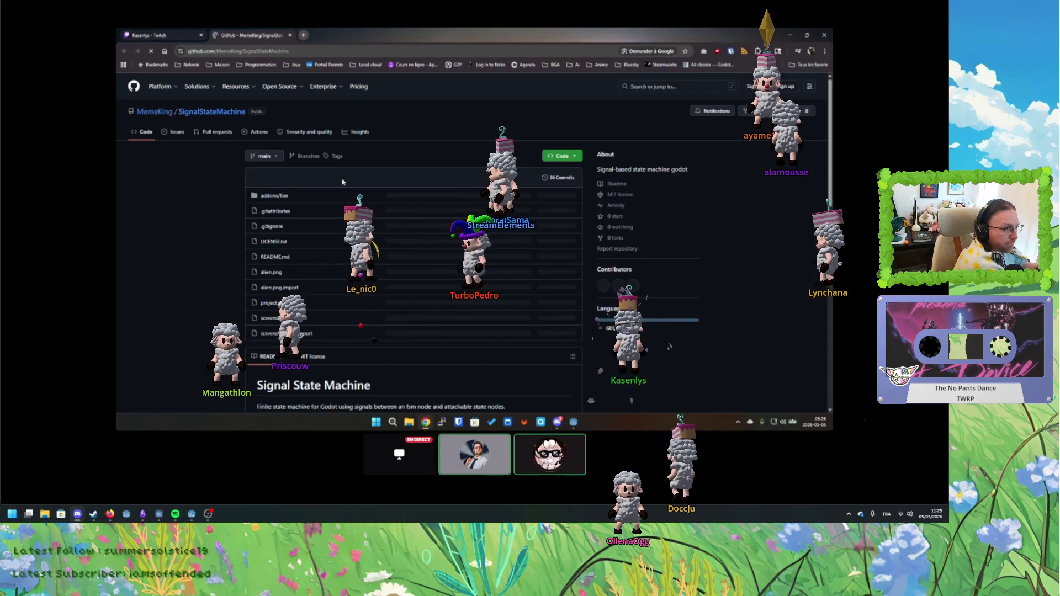
- Browse the repo's addons/fsm folder, return to its root, then close GitHub for Godot
scroll(312, 241, down, 2)
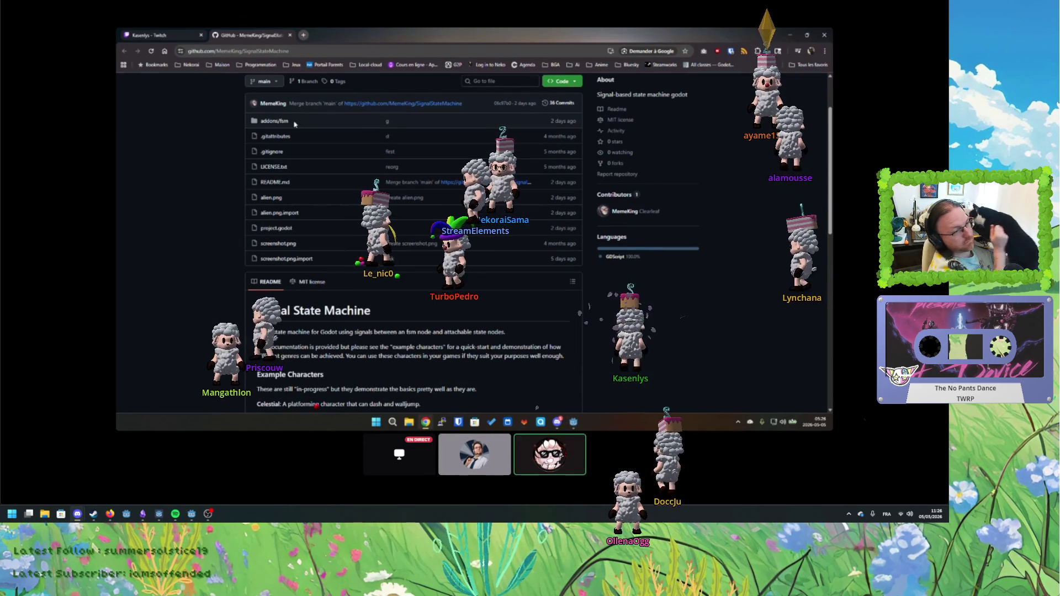
click(277, 121)
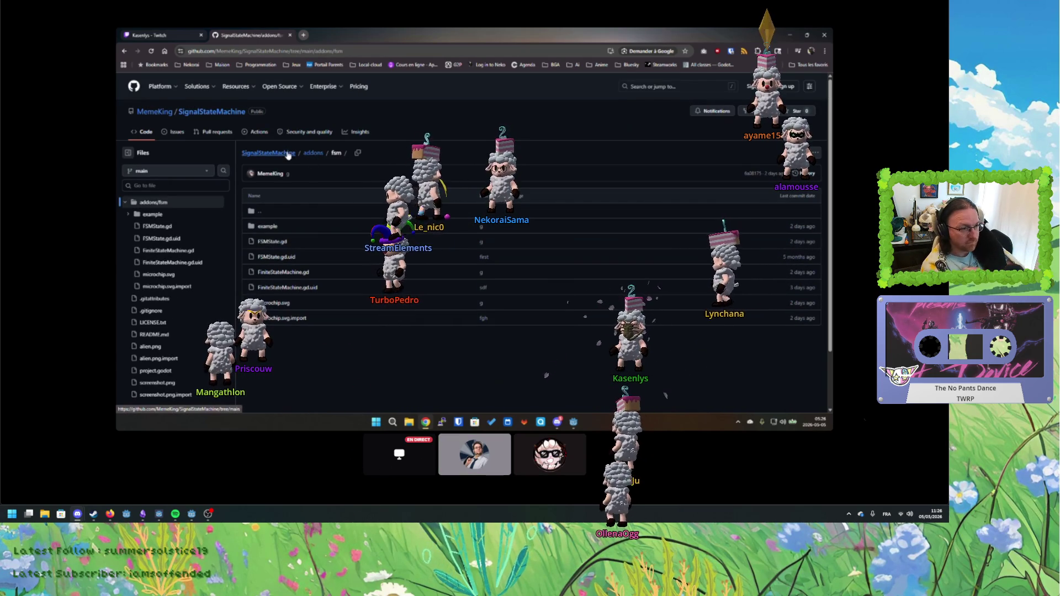
click(260, 212)
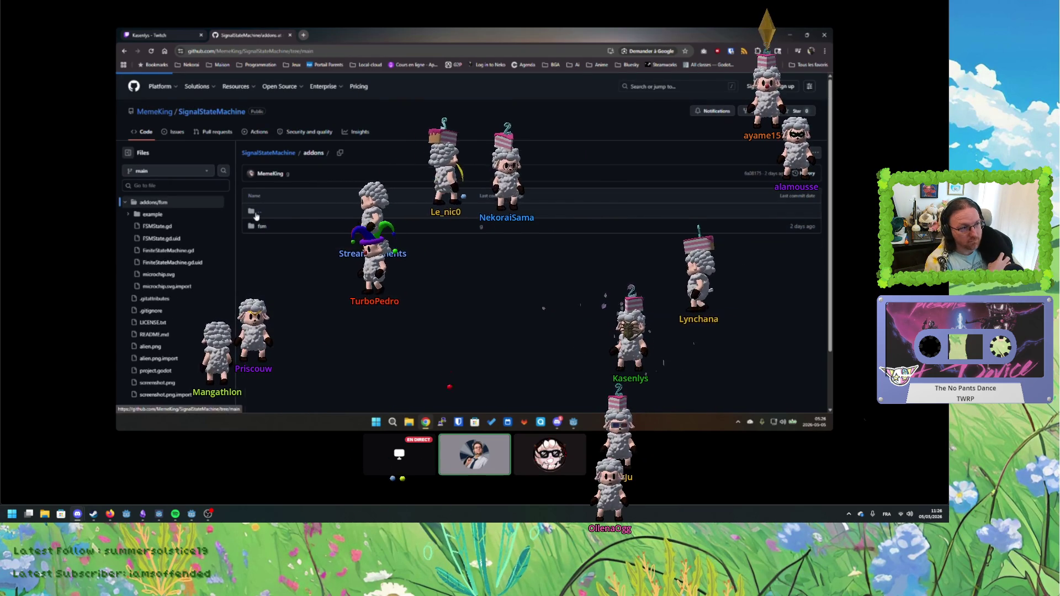
click(305, 215)
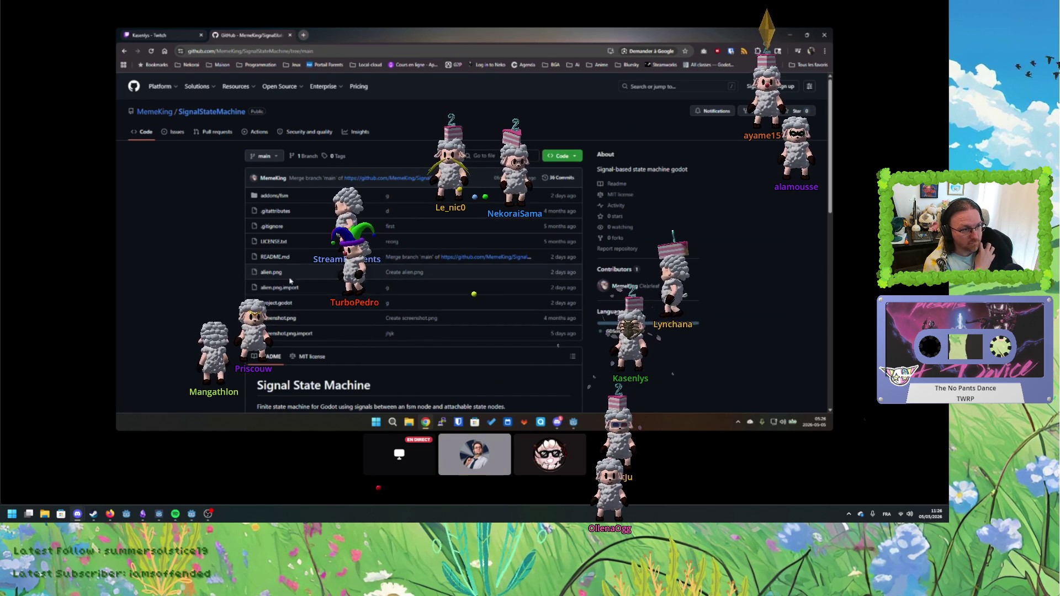
click(290, 35)
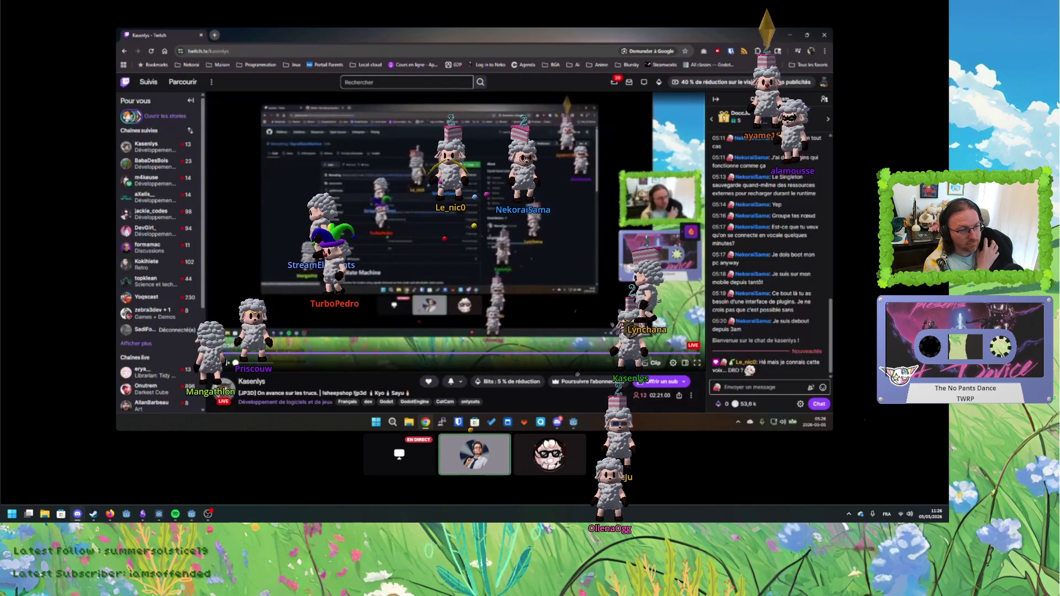
key(alt+Tab)
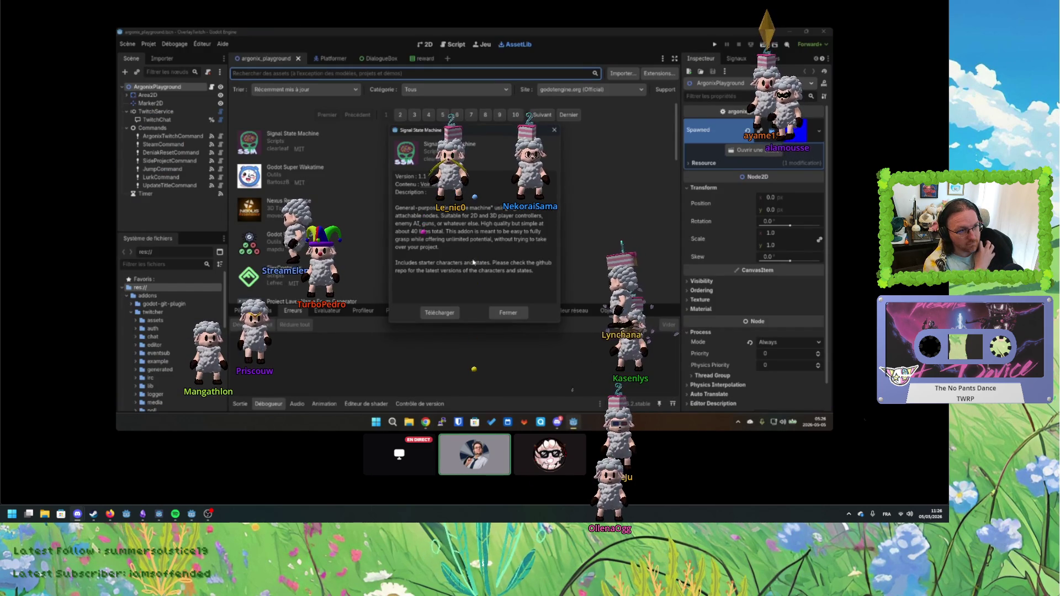
- Close Signal State Machine's details, scroll the AssetLib list, and open TileMapDual's details
click(508, 313)
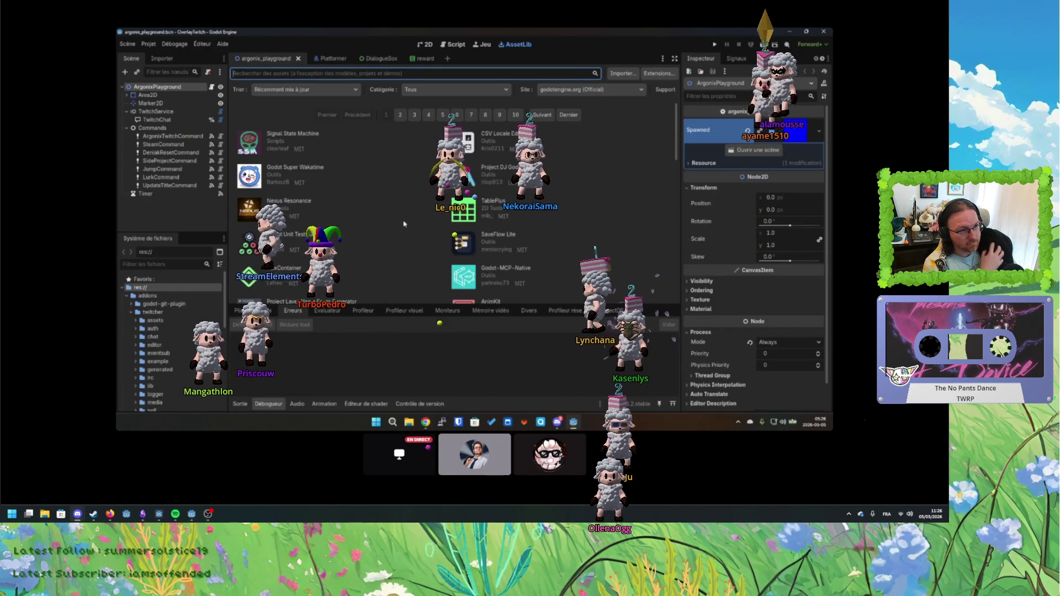
scroll(430, 245, down, 2)
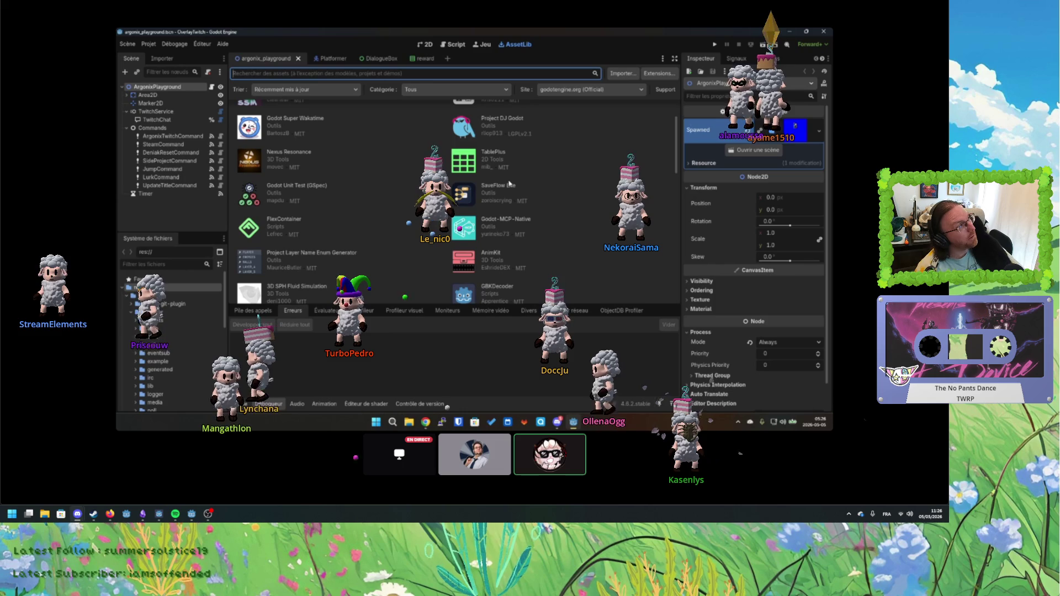
scroll(425, 237, down, 5)
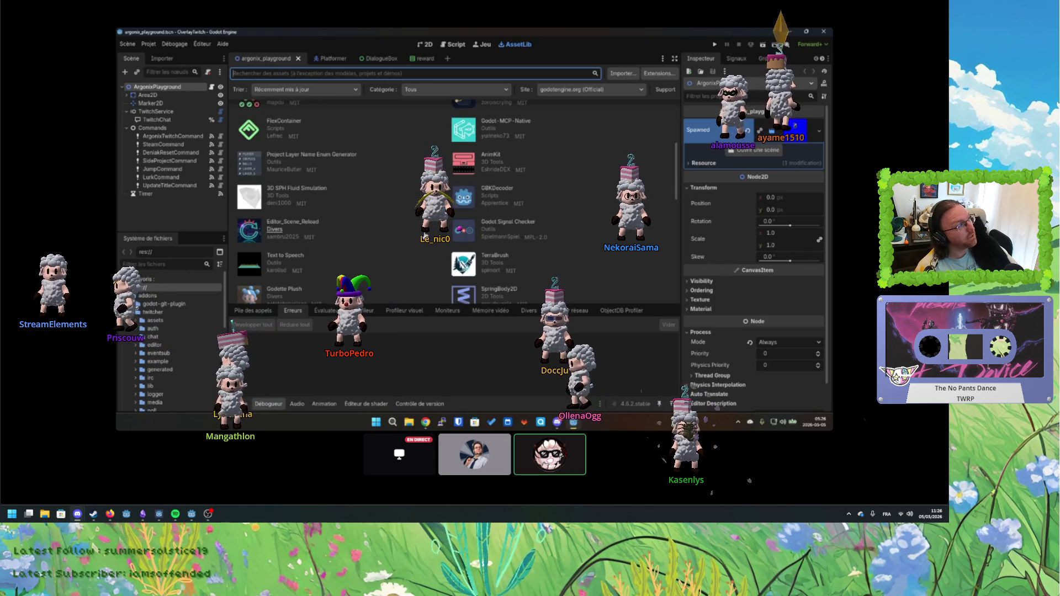
scroll(394, 230, down, 5)
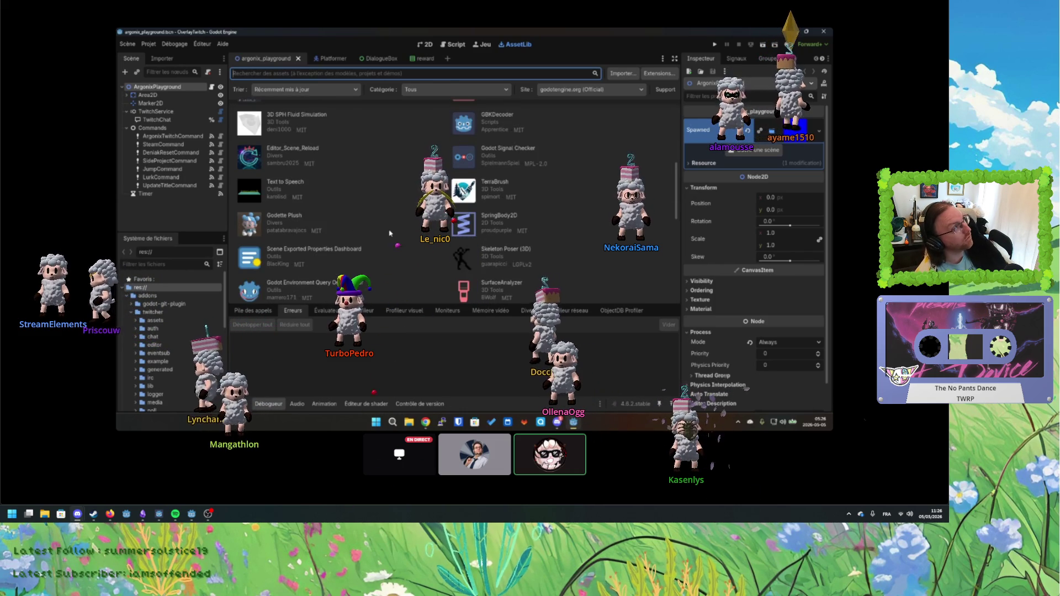
scroll(394, 230, down, 5)
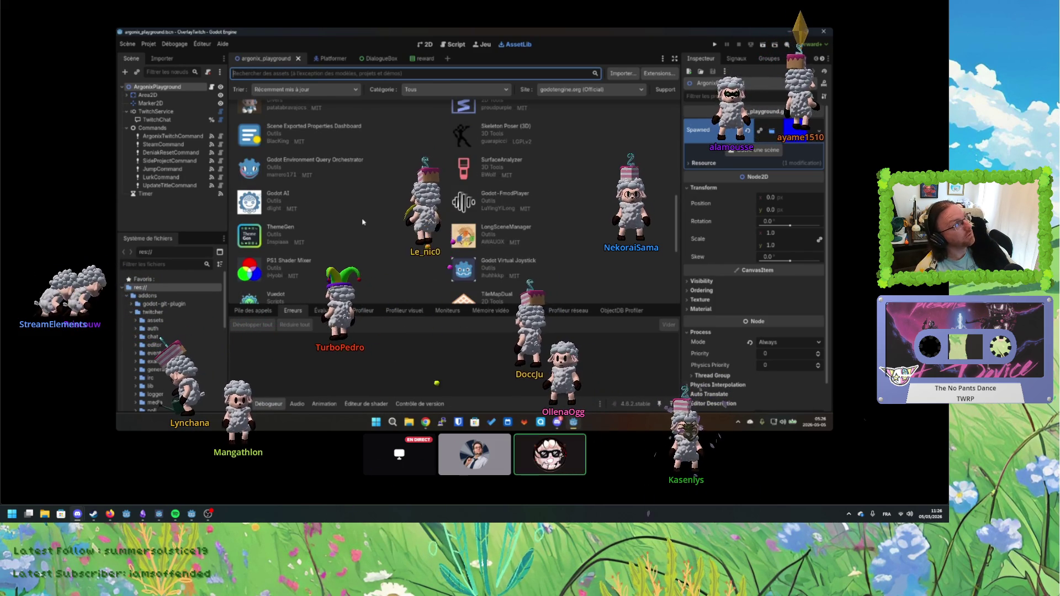
scroll(363, 222, down, 1)
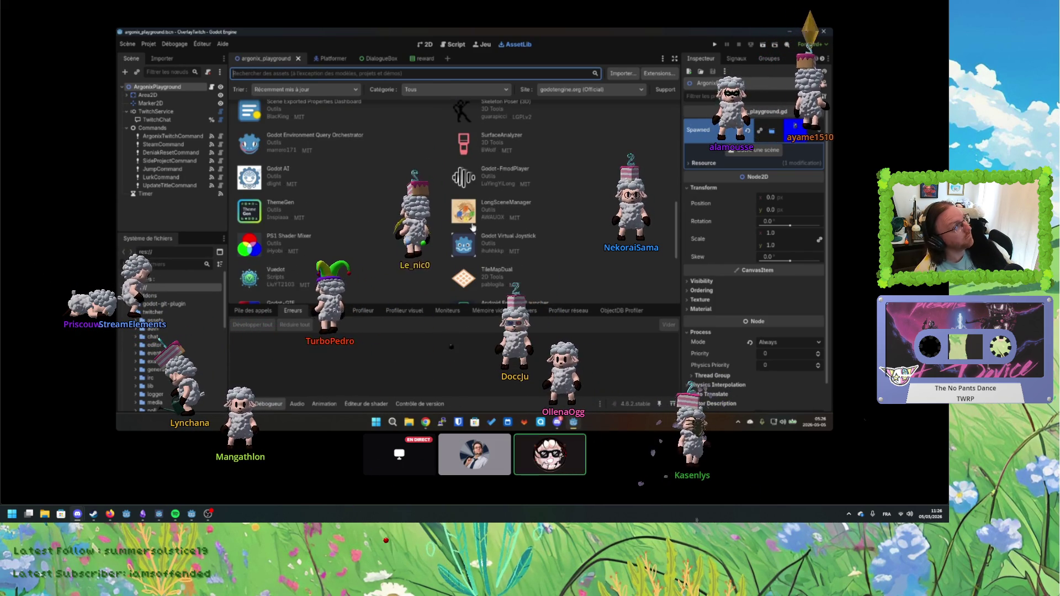
scroll(383, 223, down, 4)
scroll(382, 223, down, 2)
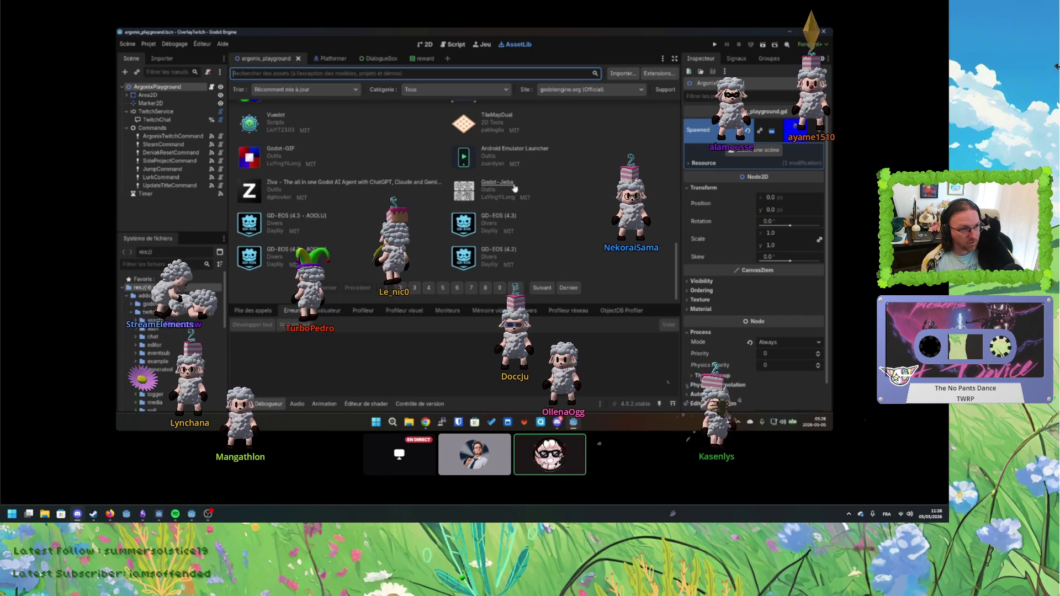
scroll(510, 161, up, 2)
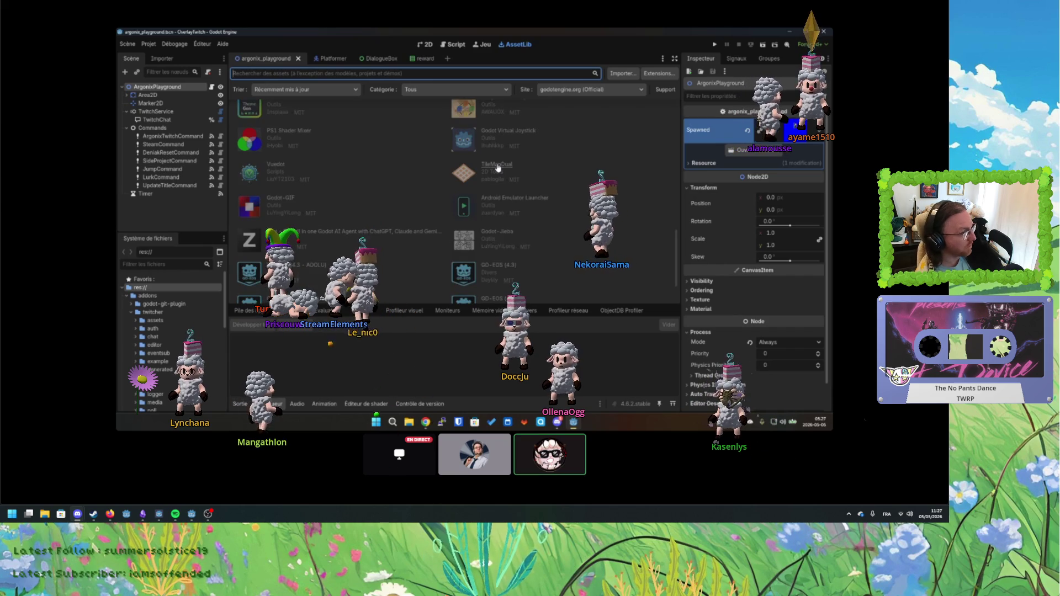
click(498, 166)
key(Escape)
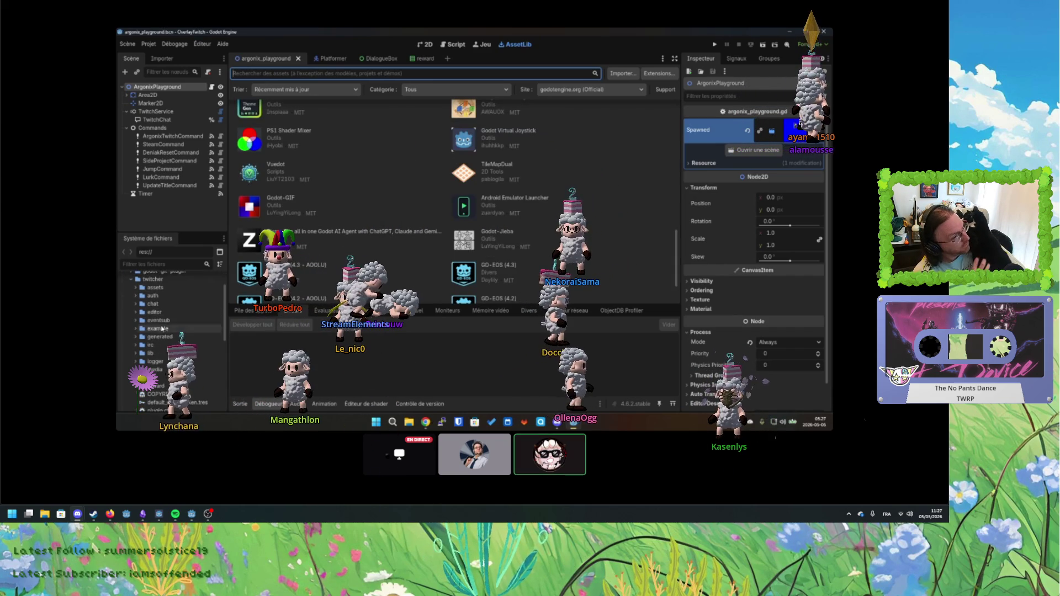
double_click(161, 361)
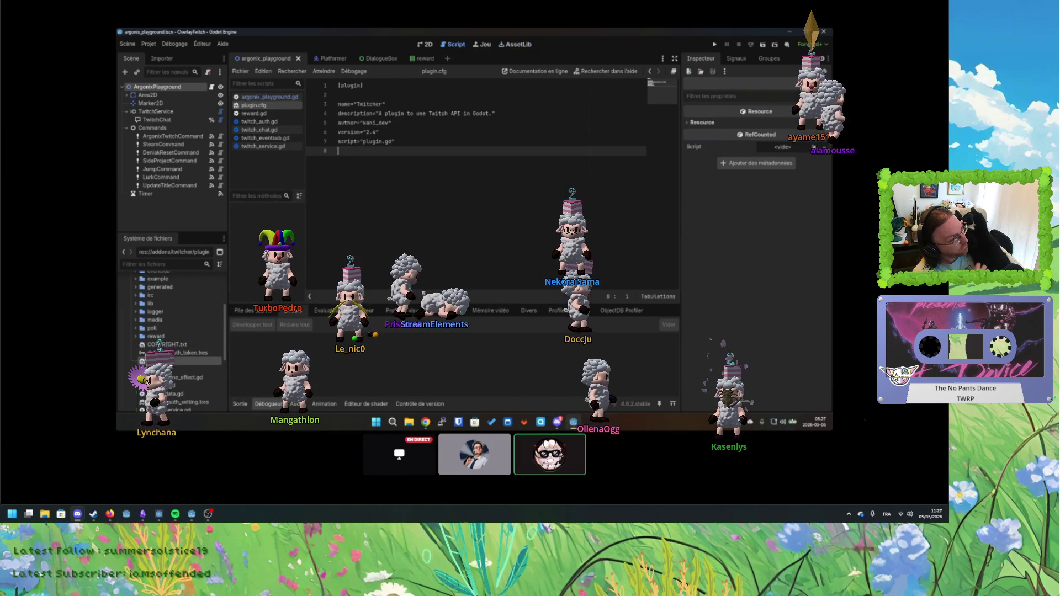
double_click(161, 369)
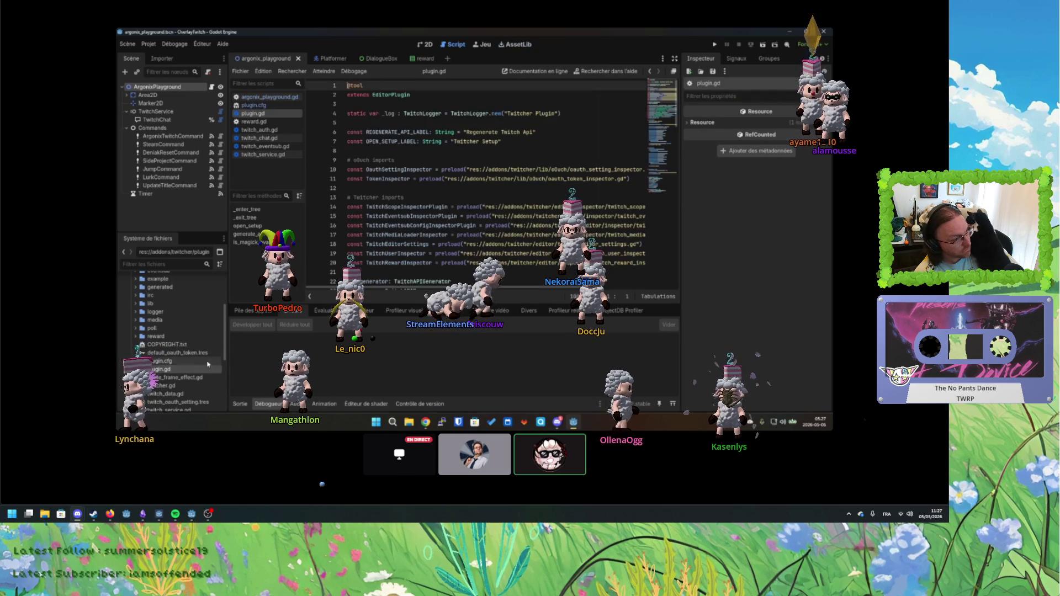
scroll(400, 180, down, 2)
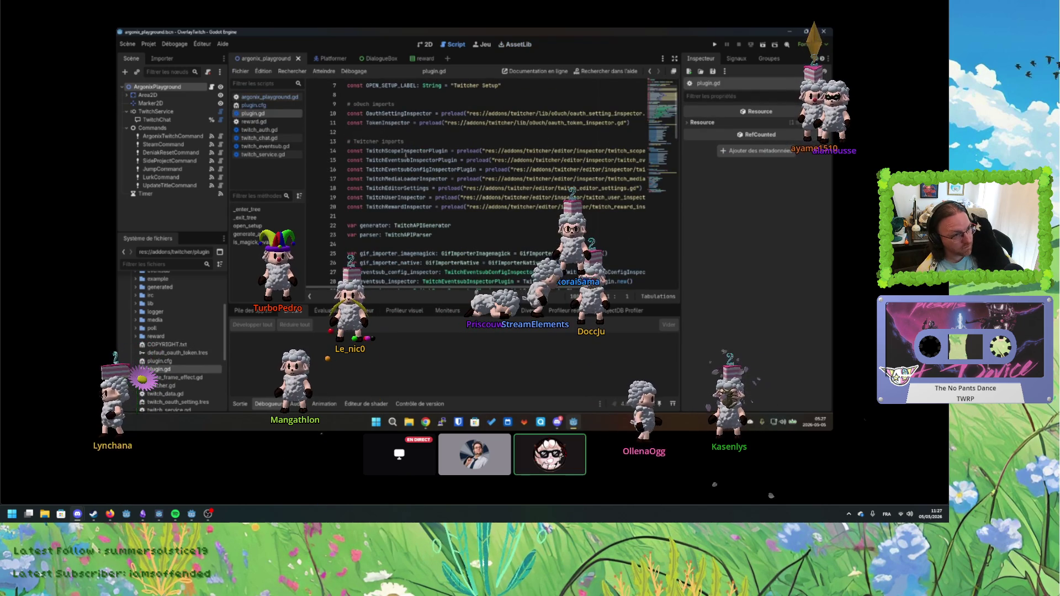
scroll(400, 180, down, 3)
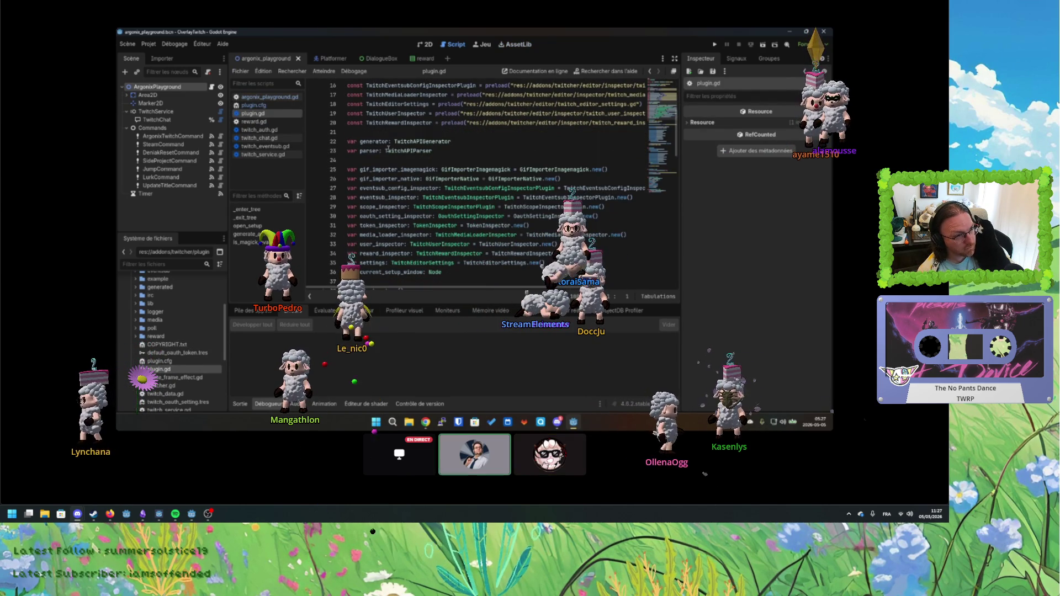
scroll(389, 149, down, 1)
scroll(378, 123, down, 2)
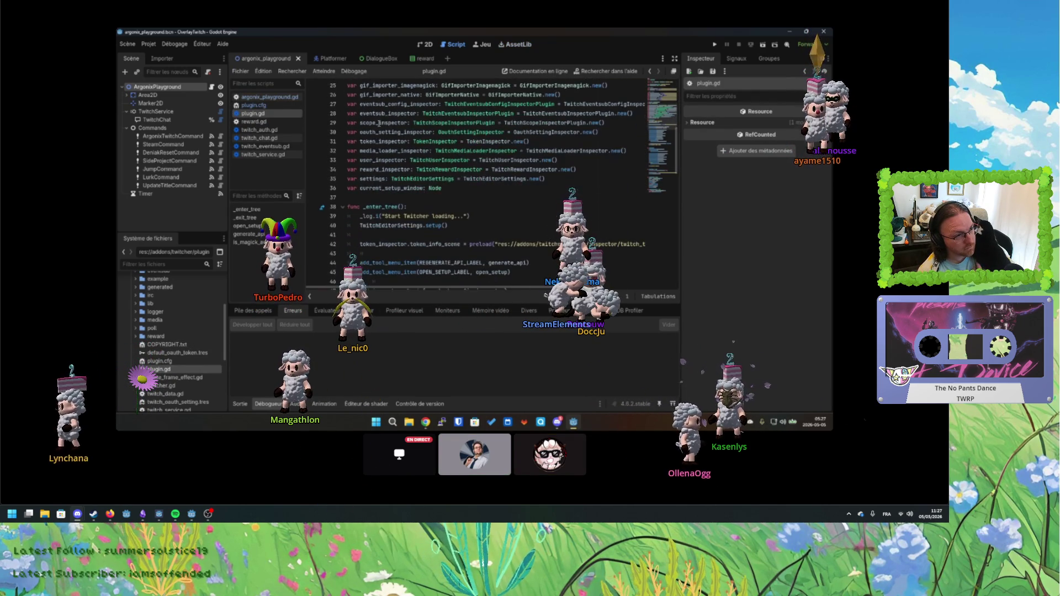
scroll(384, 139, up, 2)
scroll(371, 136, down, 2)
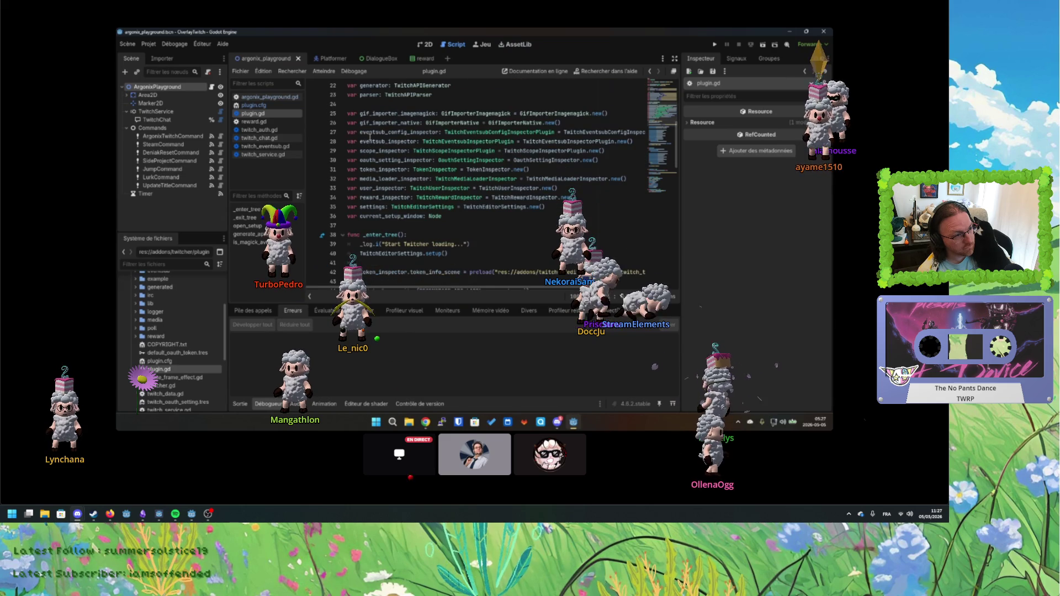
scroll(379, 136, down, 2)
scroll(381, 137, down, 2)
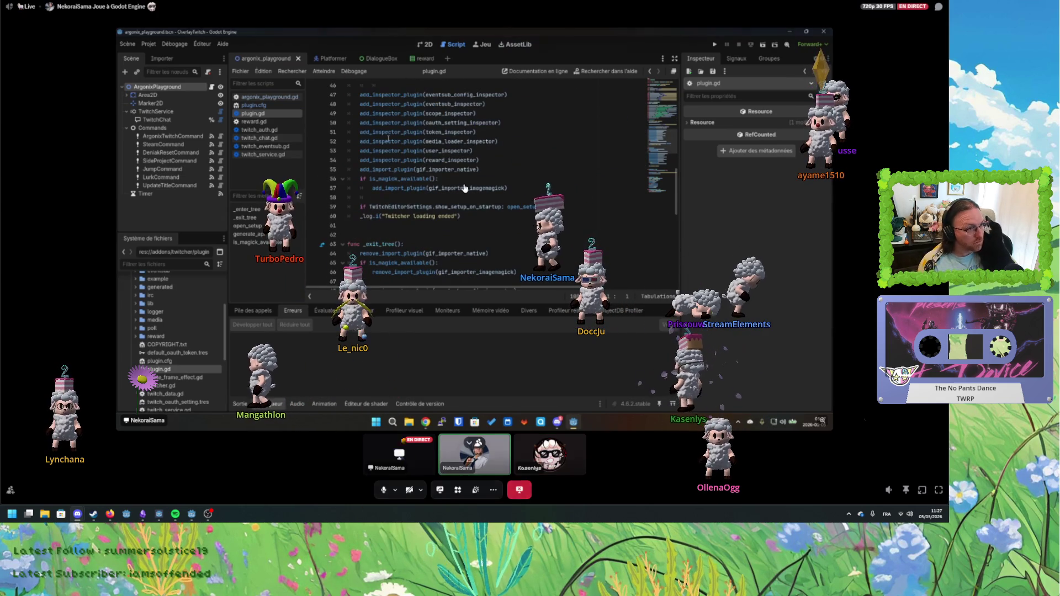
scroll(388, 138, down, 1)
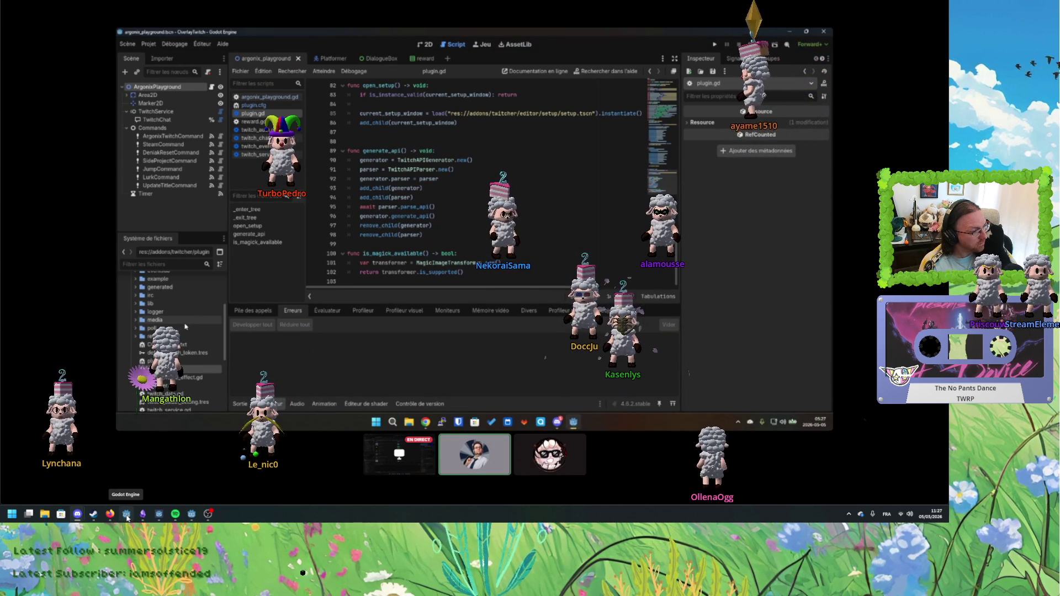
scroll(185, 327, up, 5)
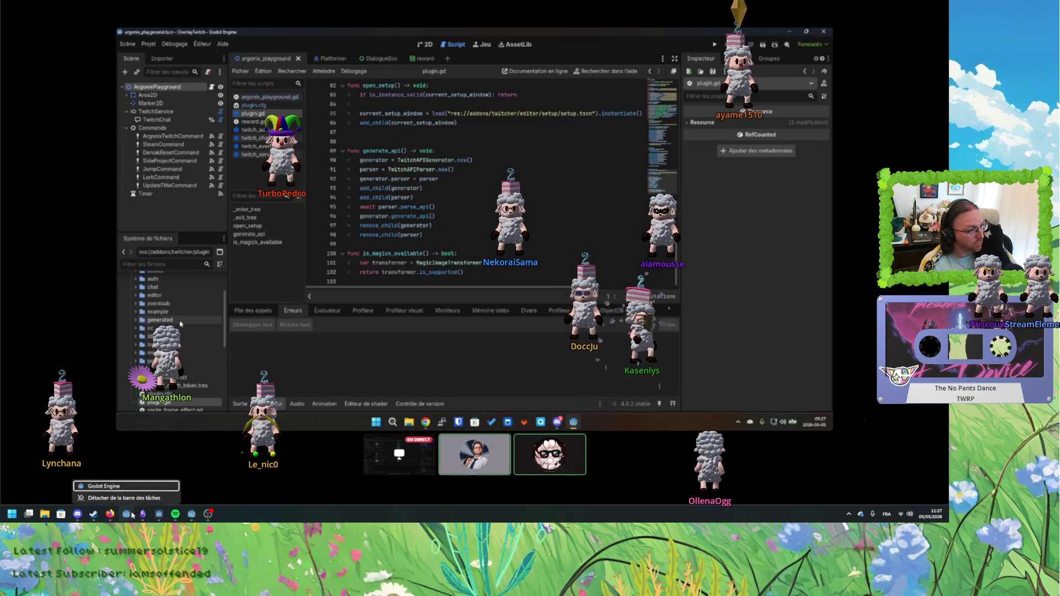
click(124, 484)
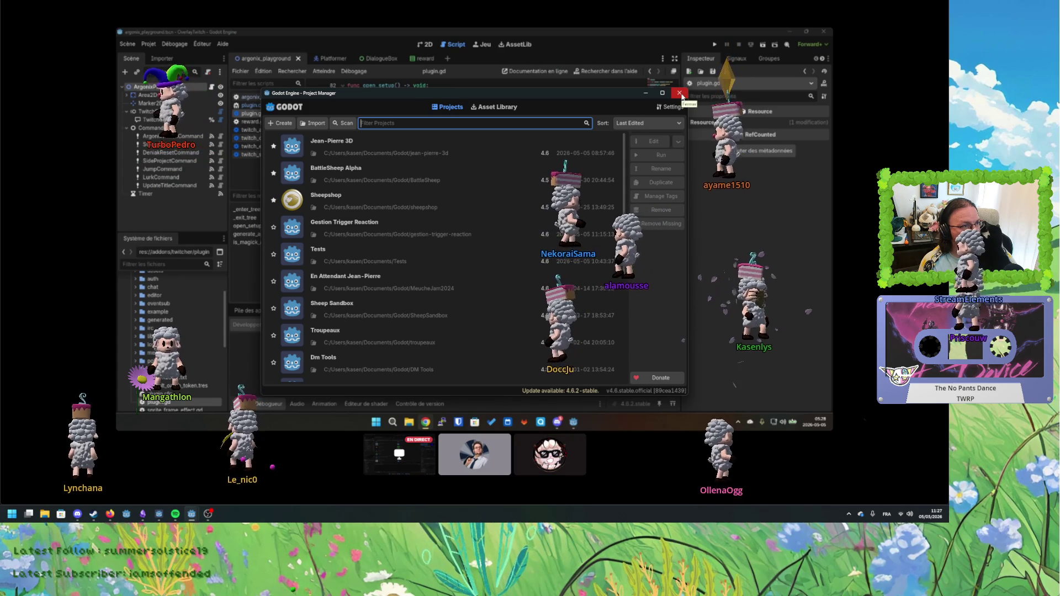
click(680, 94)
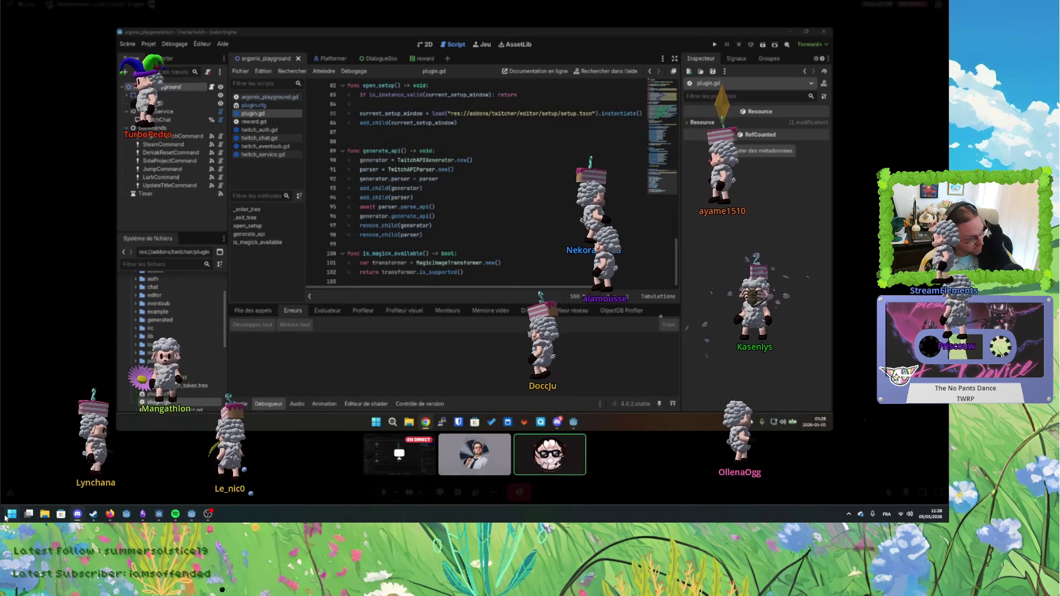
click(12, 514)
text(godot_v4.5-stable_win64.exe)
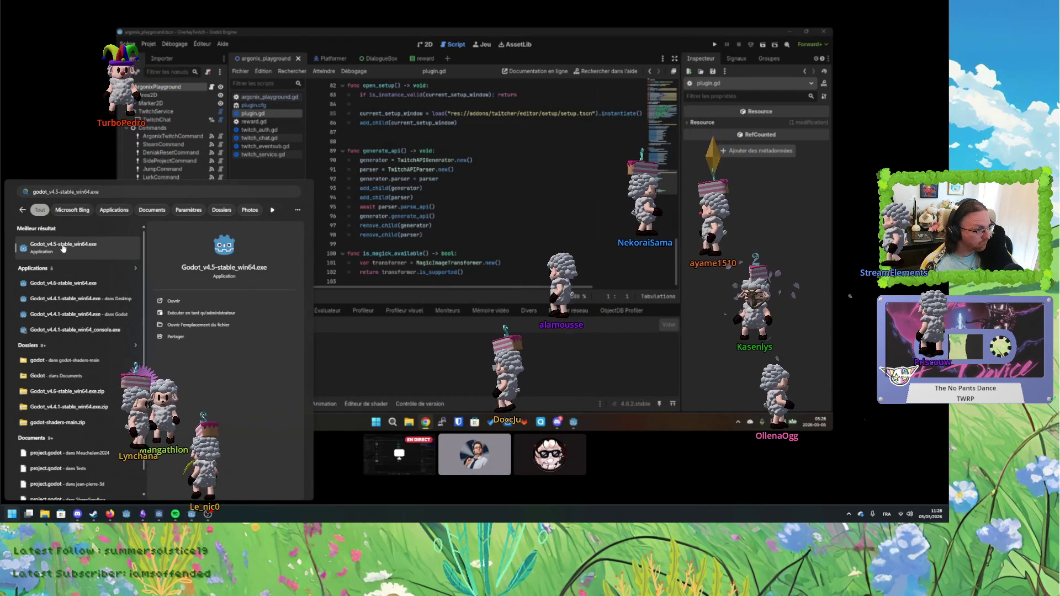
- Launch Godot_v4.5-stable_win64.exe and open the BattleSheep Alpha project from the Project Manager
click(79, 293)
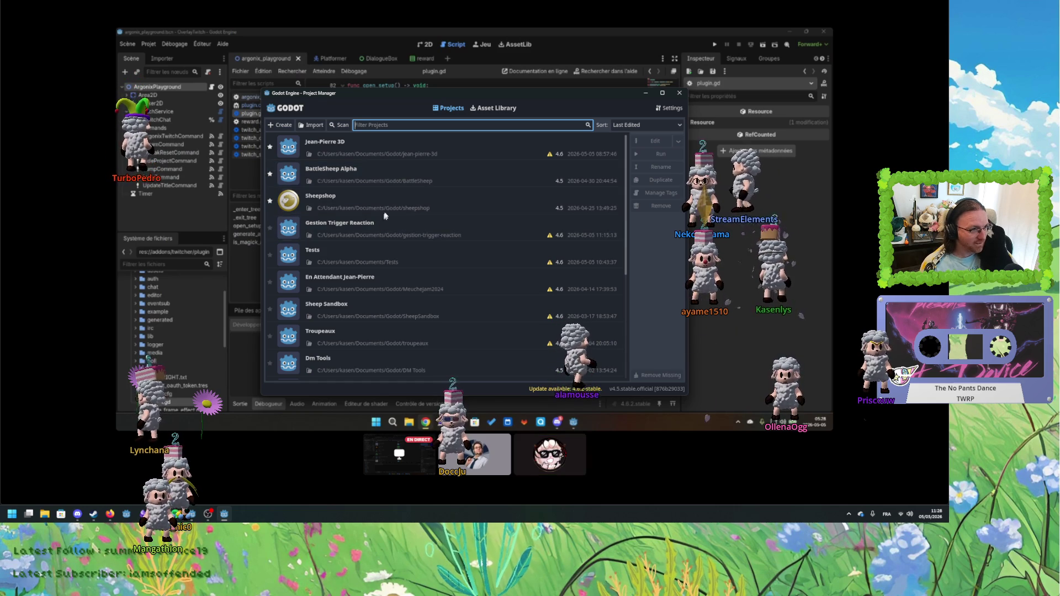
click(389, 178)
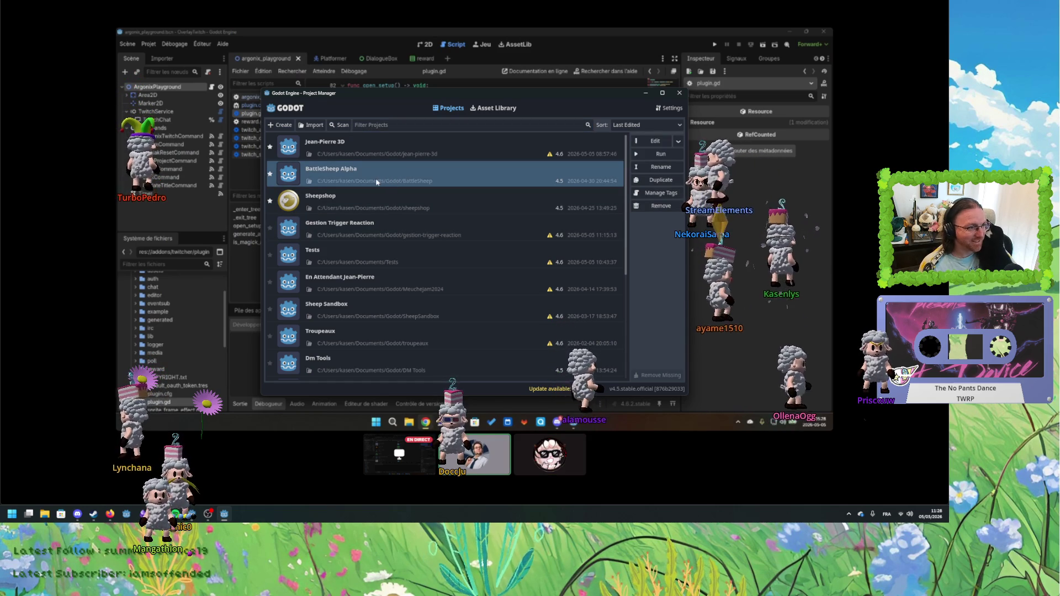
double_click(389, 178)
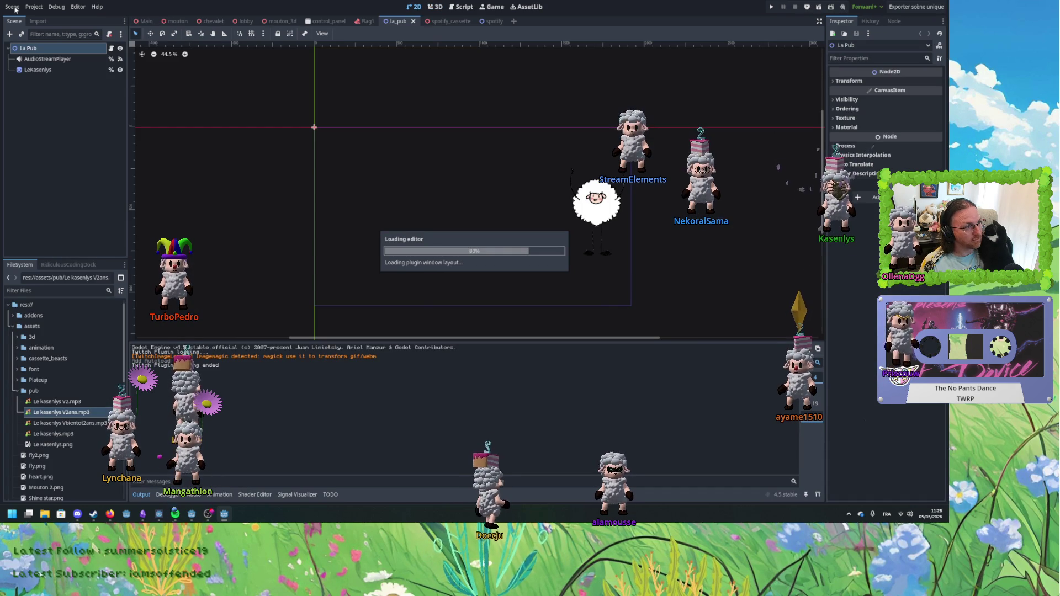
- Expand the addons folder and view the Plugins and Globals lists in Project Settings
click(14, 328)
click(13, 316)
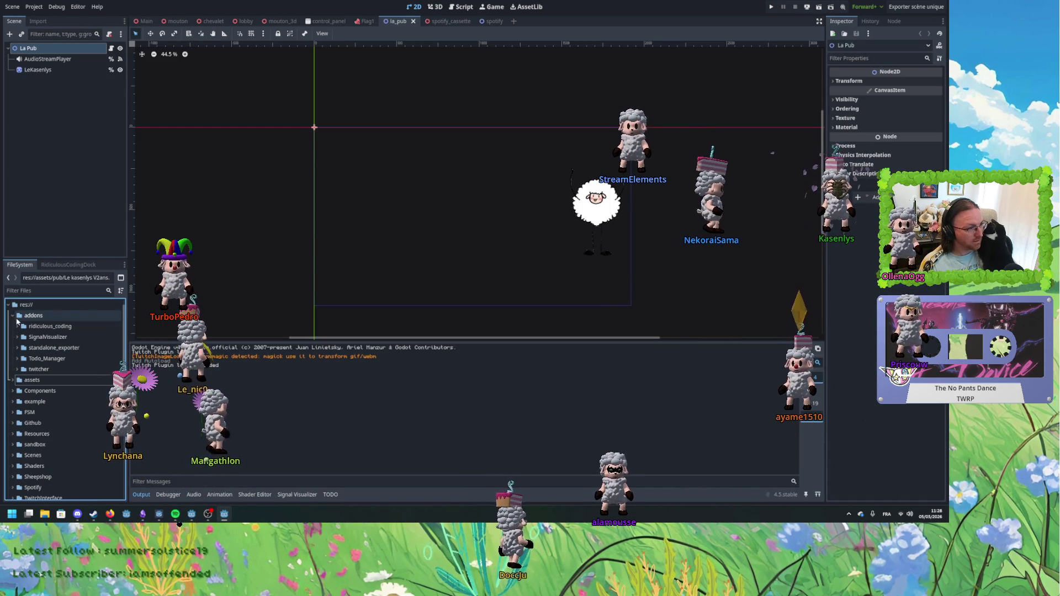
click(33, 7)
click(49, 17)
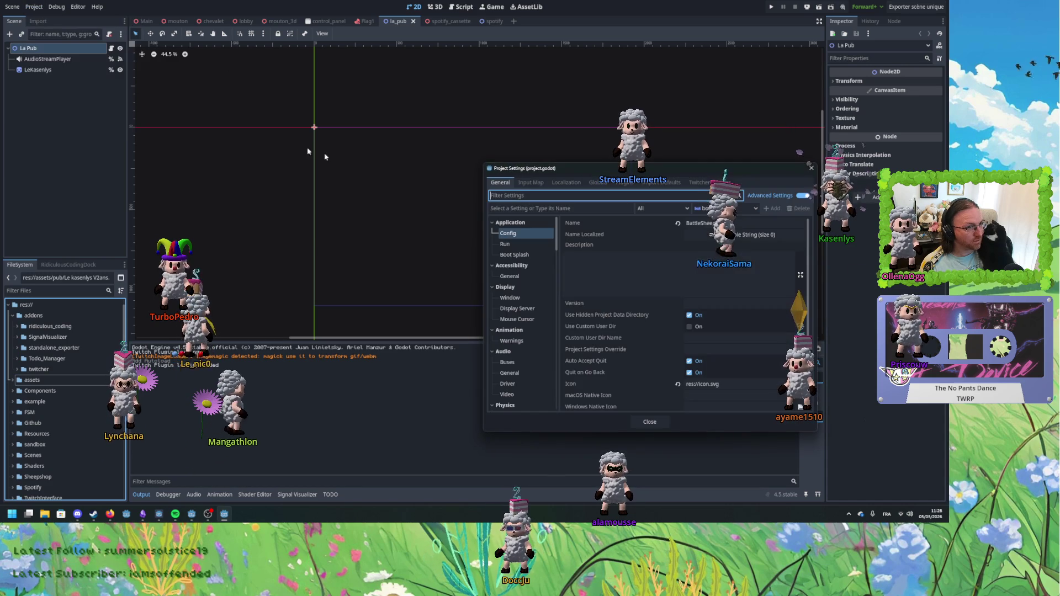
click(623, 182)
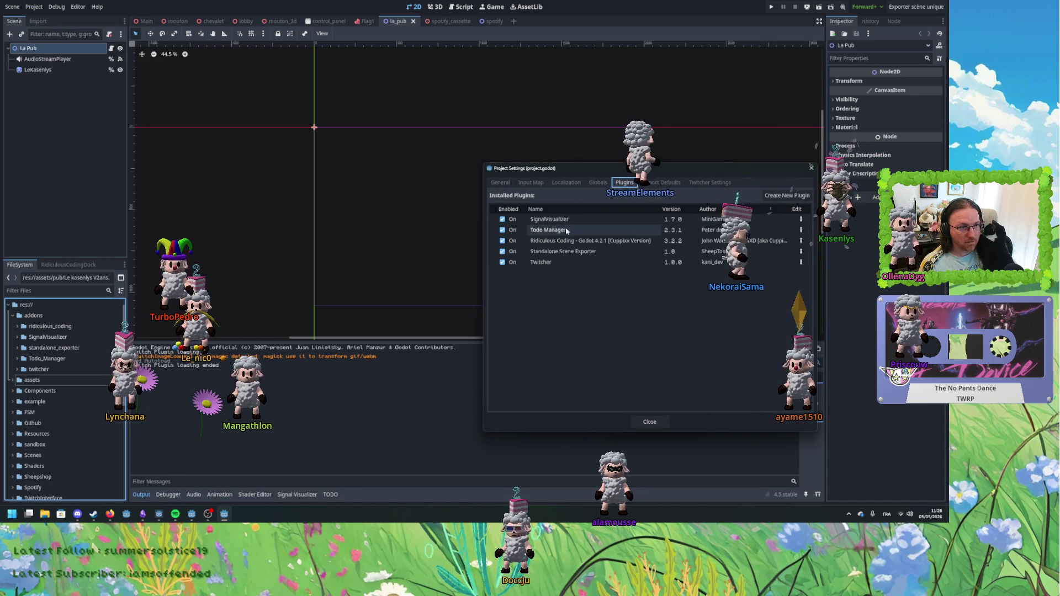
click(601, 182)
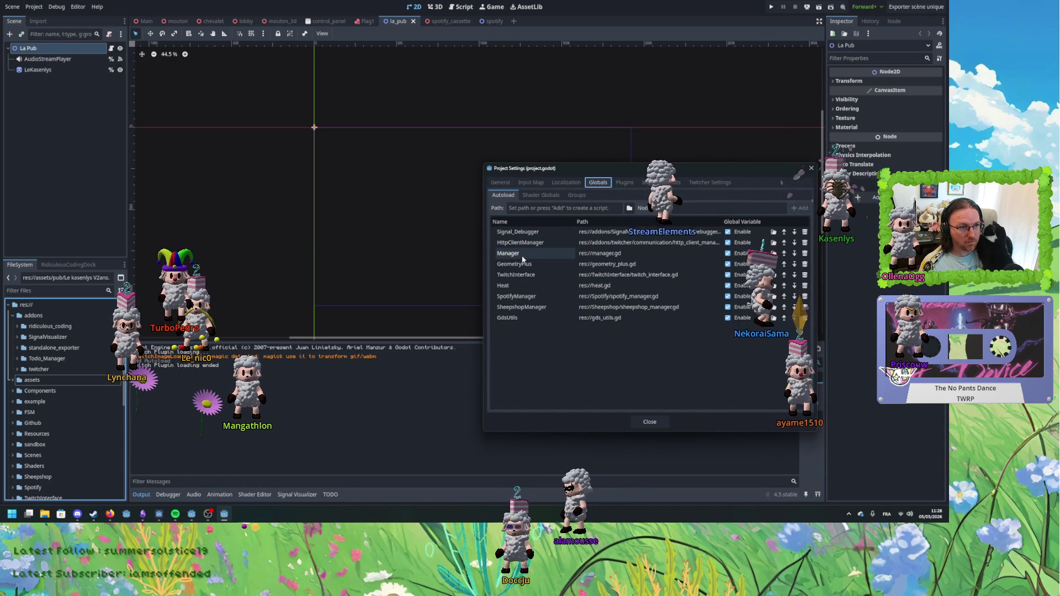
- Select the Twitcher plugin entry and compare it with the autoload list
click(625, 183)
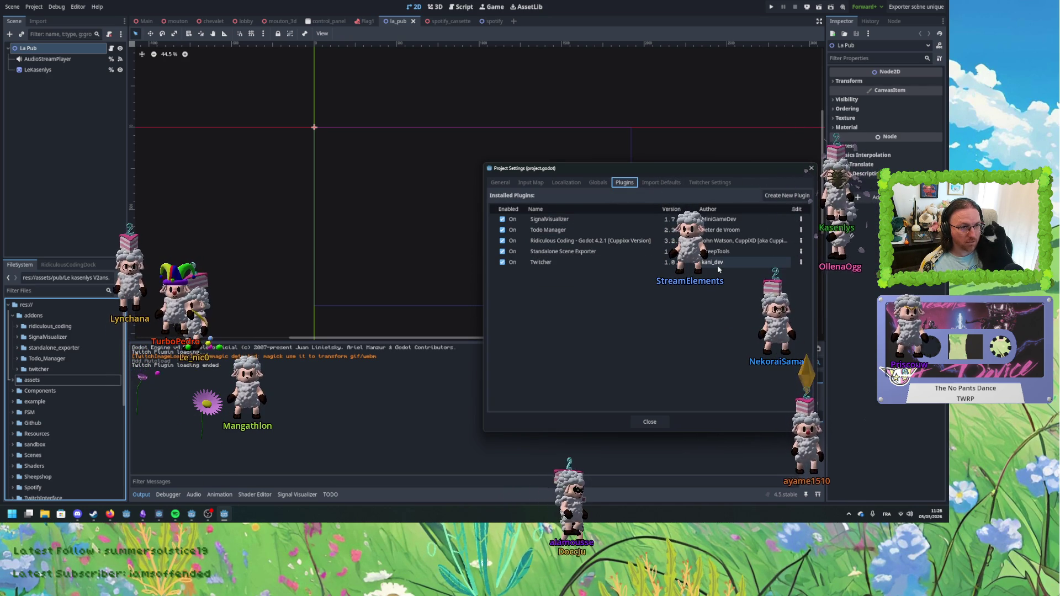
click(554, 266)
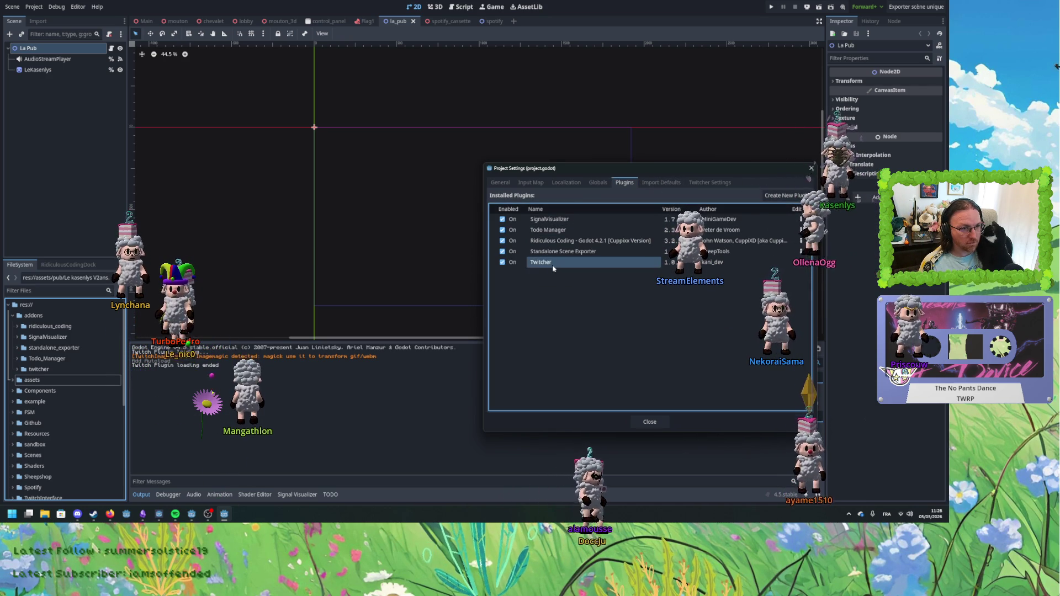
click(599, 184)
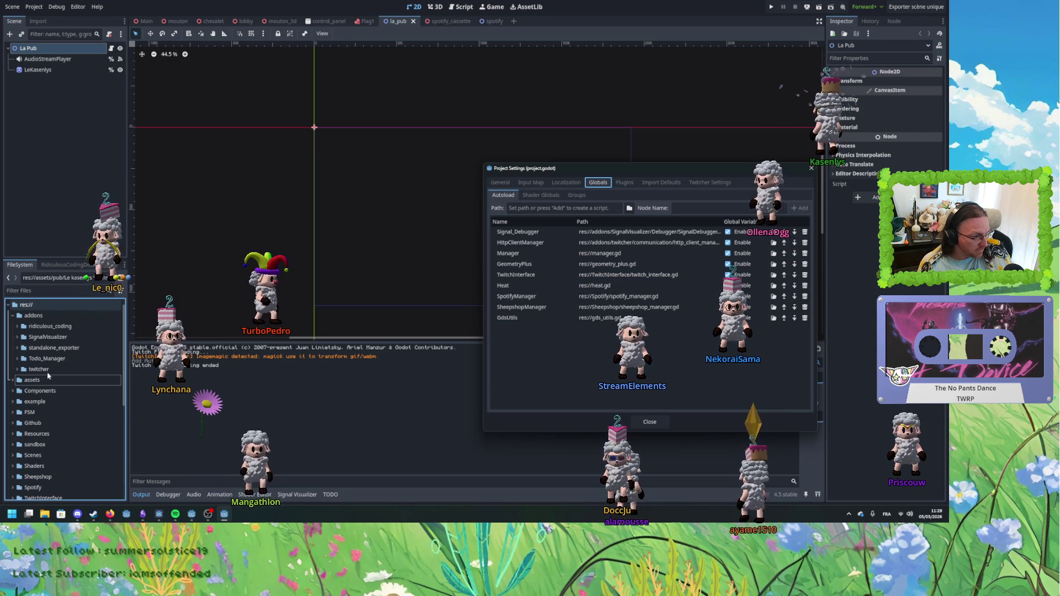
click(625, 183)
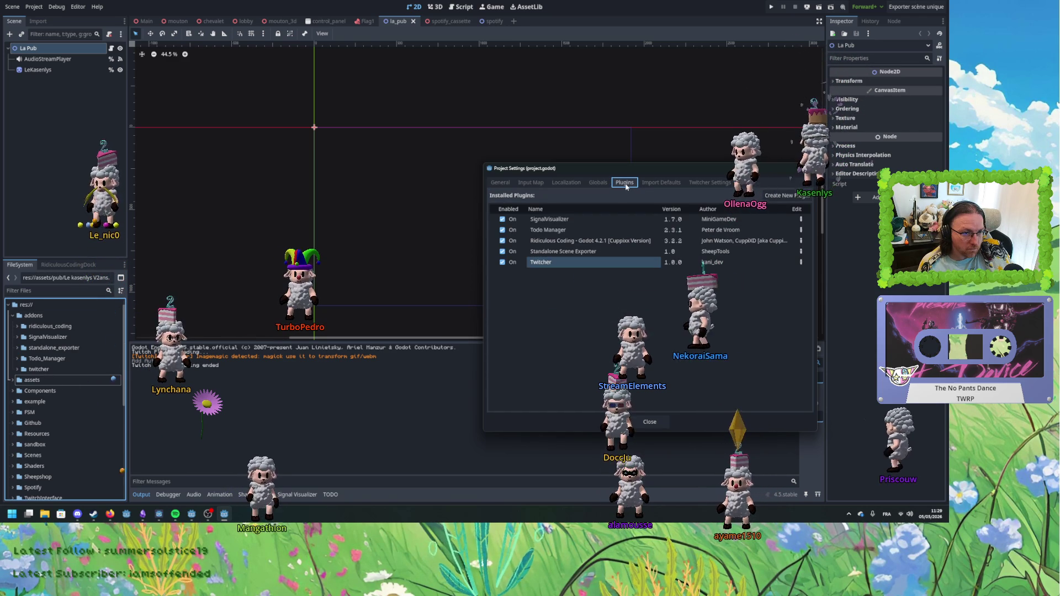
- Open the HttpClientManager autoload's script, http_client_manager.gd, from the Globals list
click(598, 183)
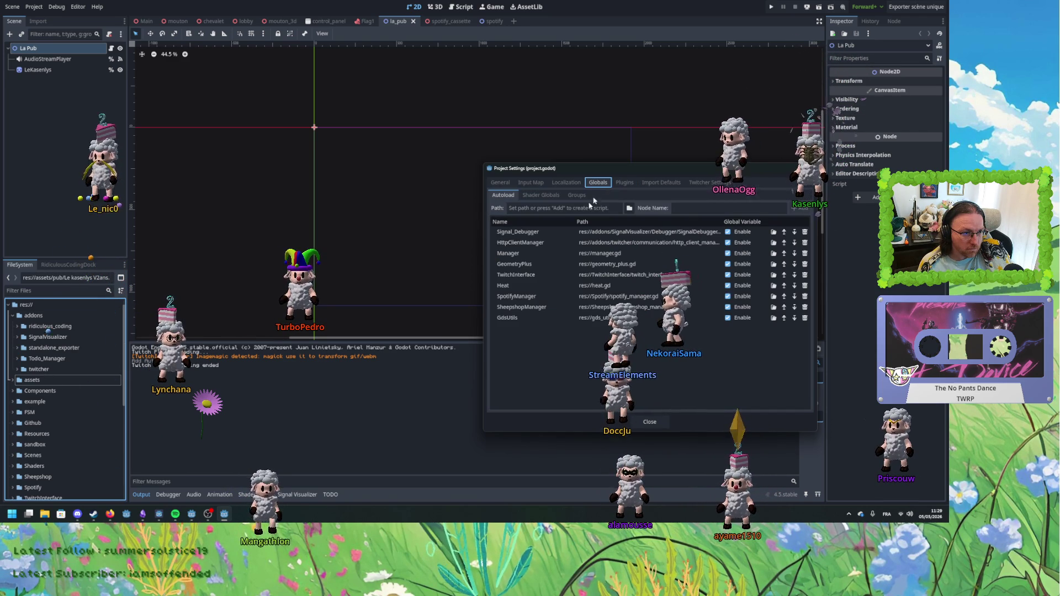
click(601, 243)
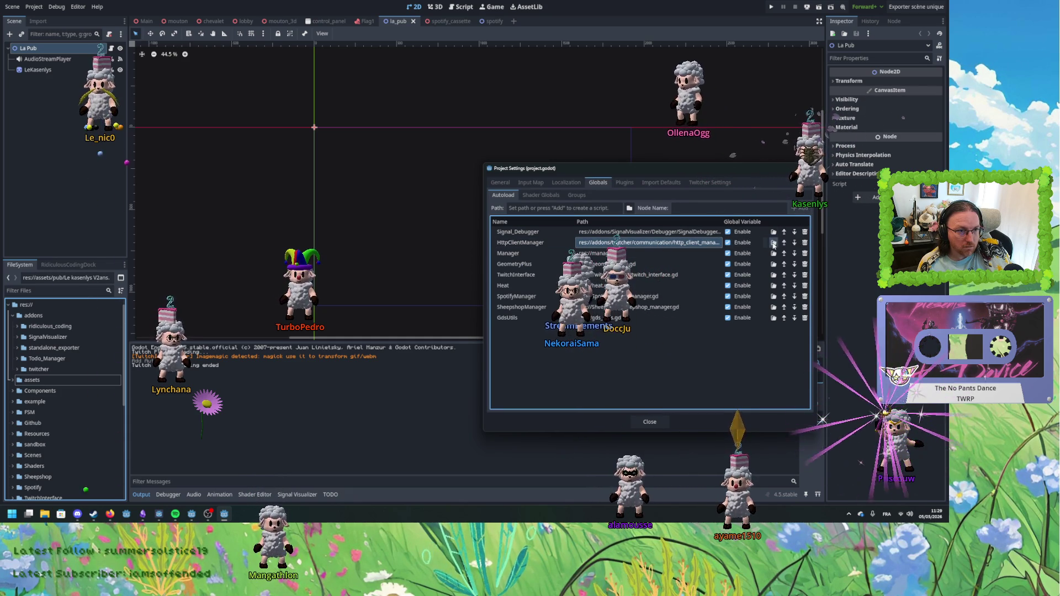
double_click(659, 244)
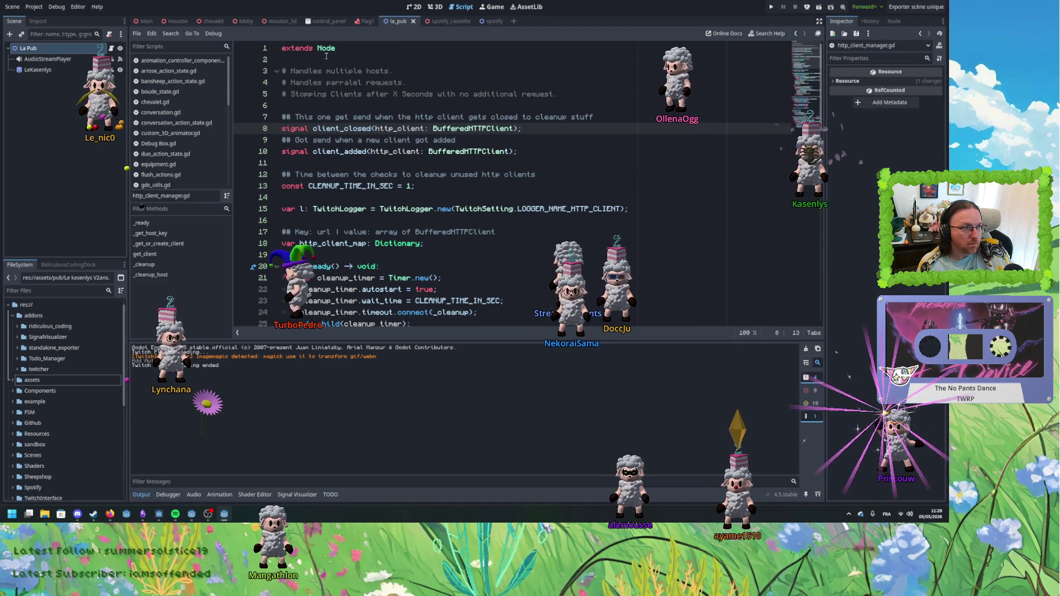
- Reopen Project Settings' autoload list and inspect the Signal_Debugger, Manager and GeometryPlus entries
click(308, 48)
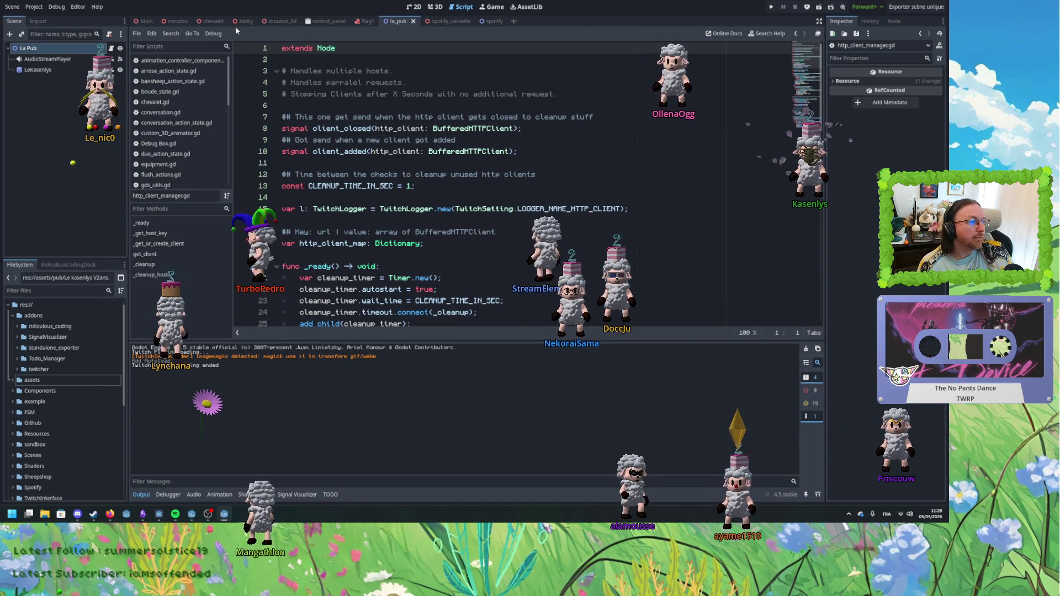
click(33, 7)
click(53, 20)
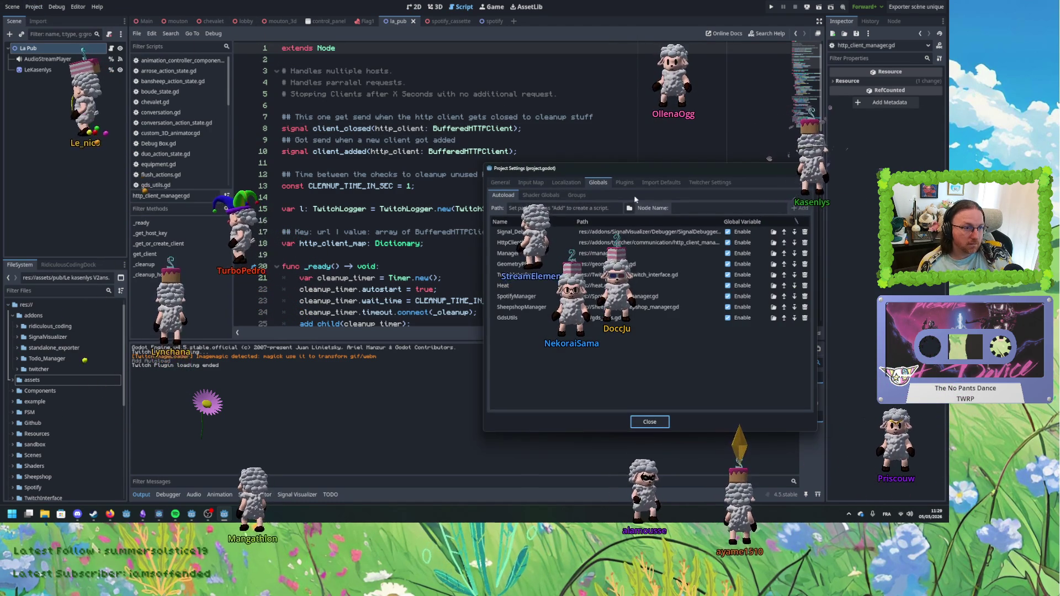
click(550, 233)
click(547, 254)
click(601, 265)
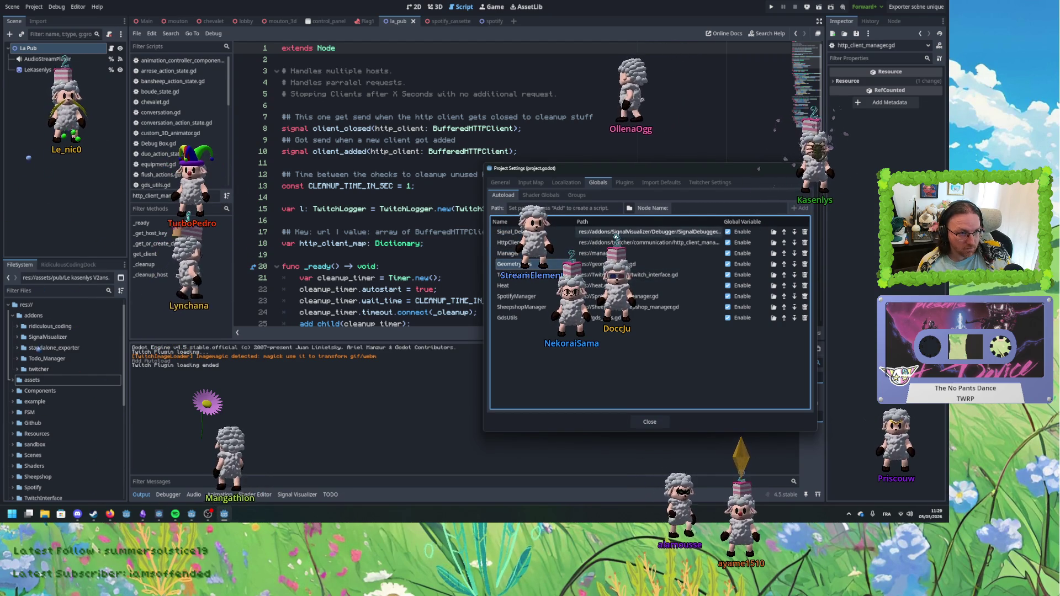
- Open SignalDebugger.gd from the Signal_Debugger autoload, then close the la_pub scene
click(770, 232)
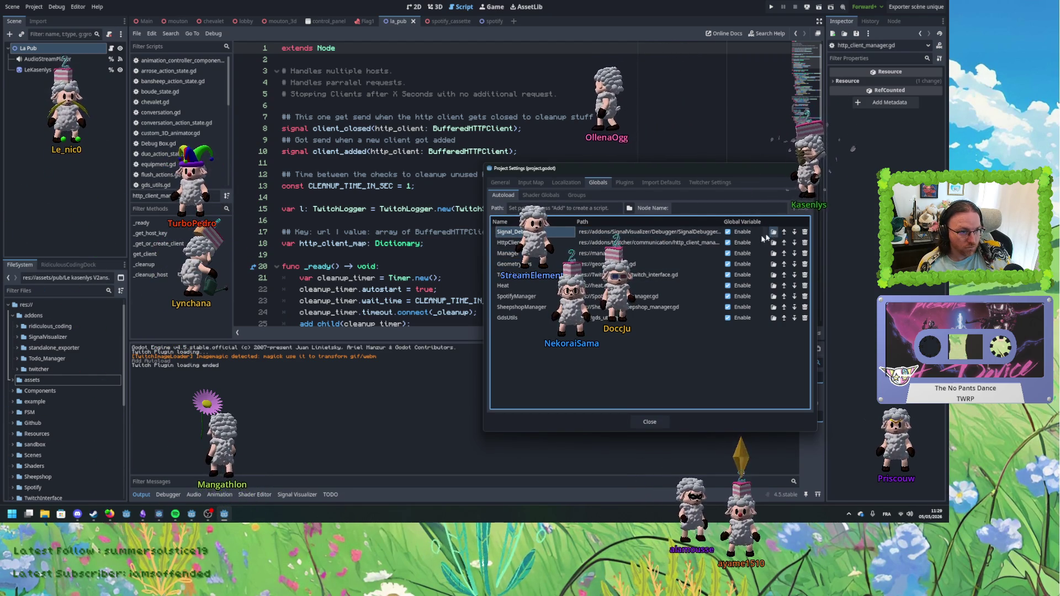
click(772, 232)
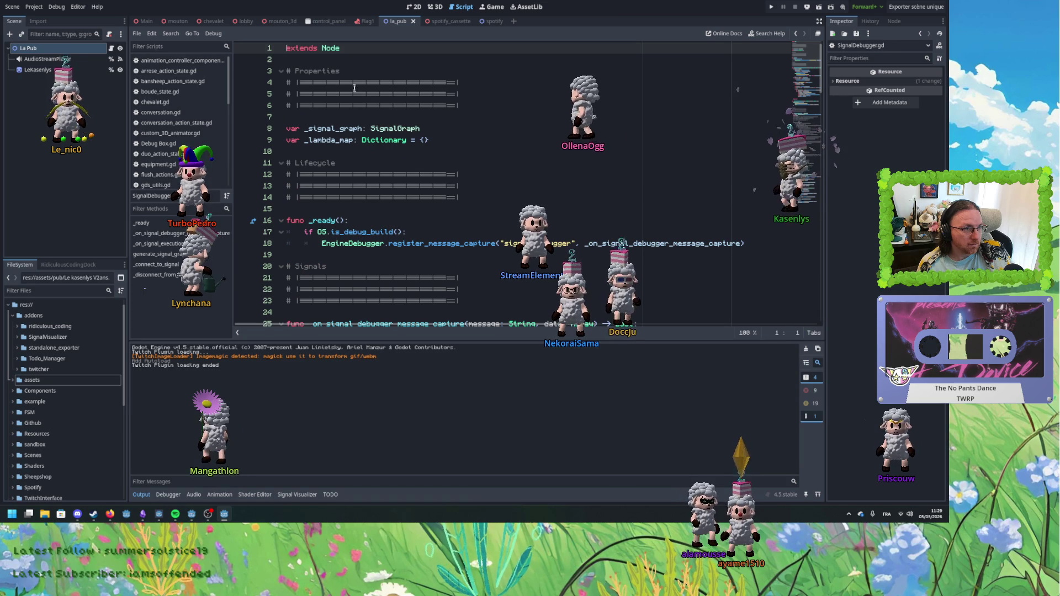
click(452, 94)
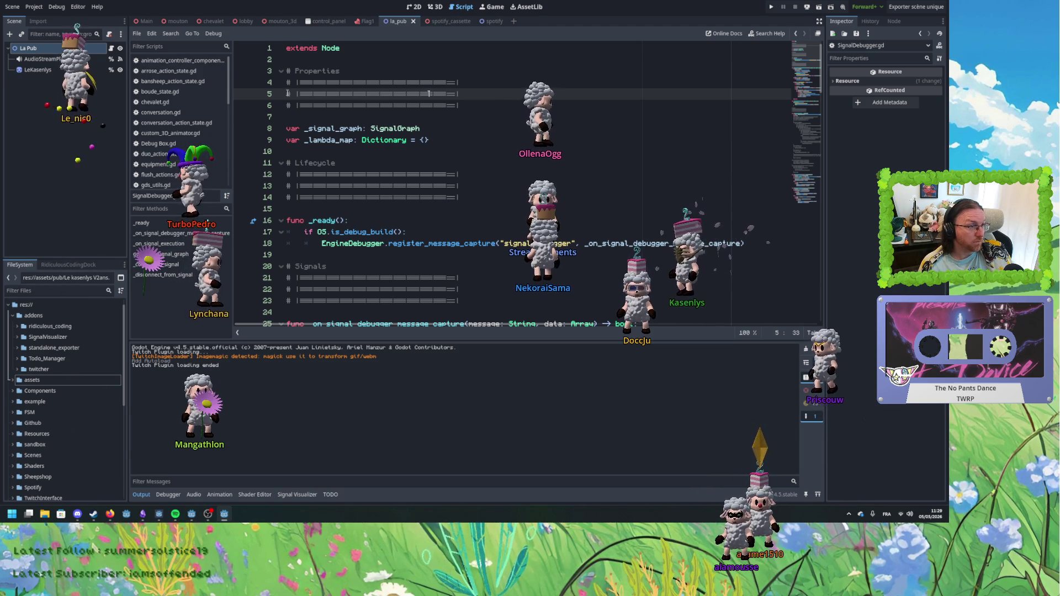
click(413, 22)
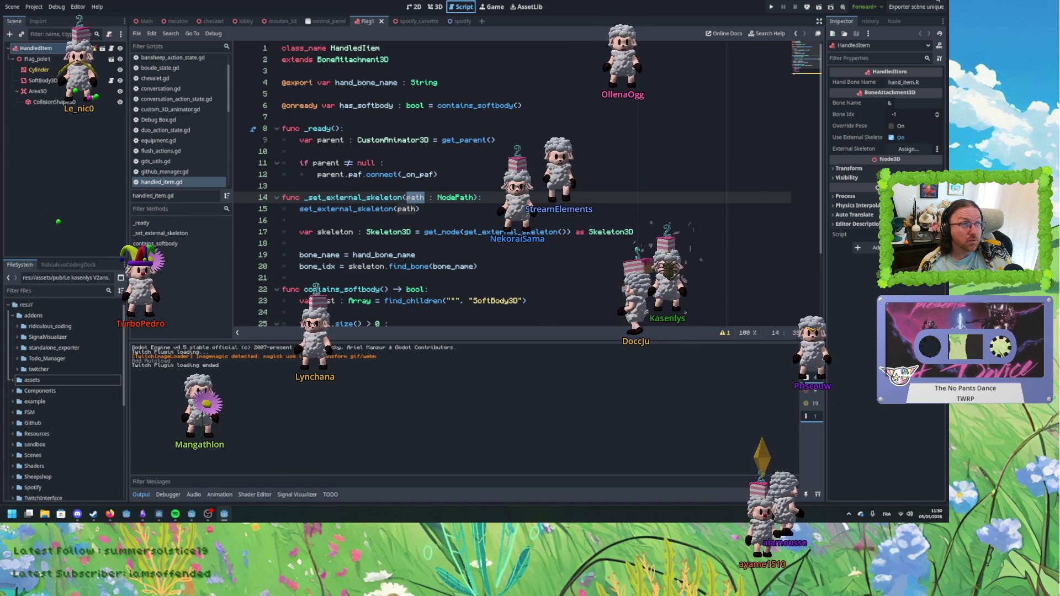
key(super+z)
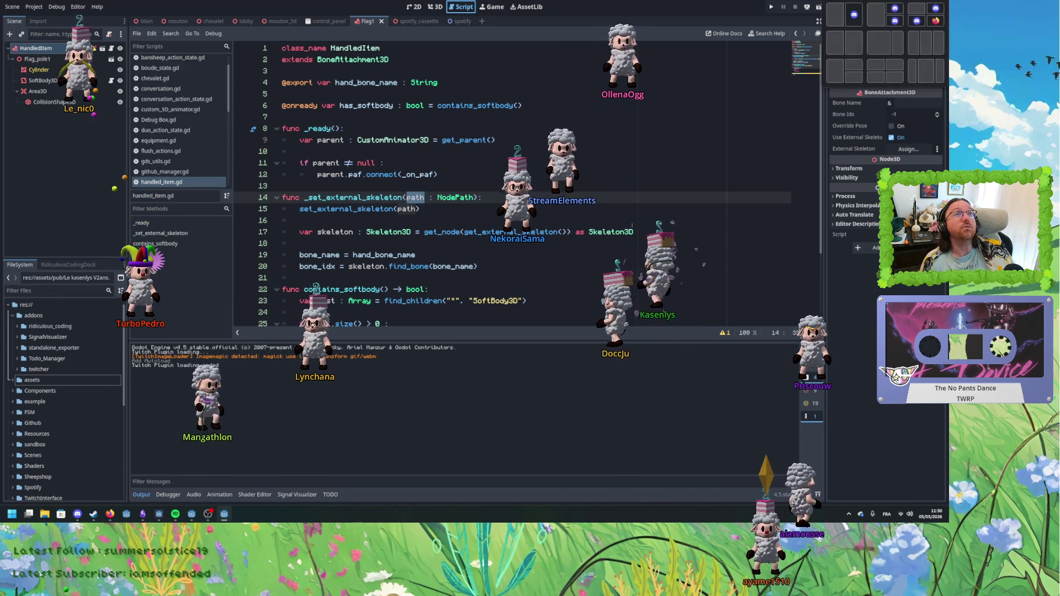
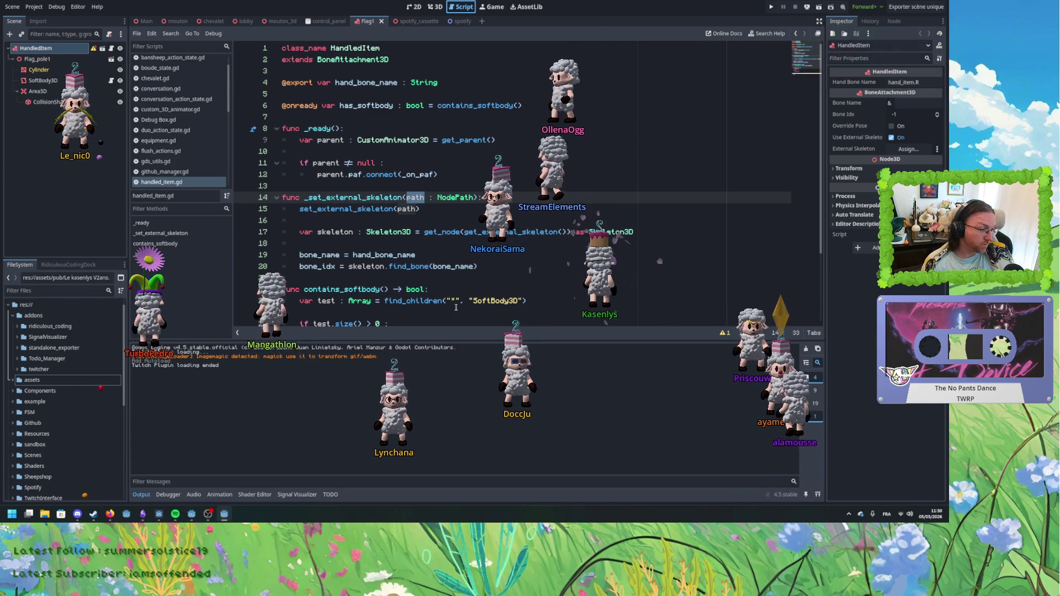
- Switch to the main.tscn Godot window and show its 2D canvas with the Unlock, Open and Close buttons
mouse_move(189, 515)
mouse_move(187, 480)
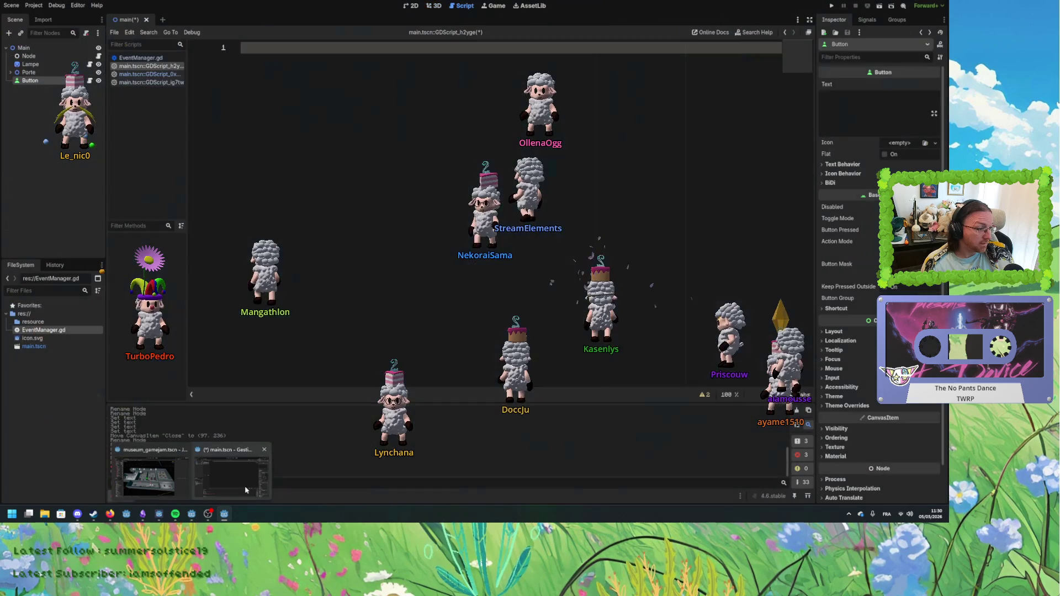
click(254, 474)
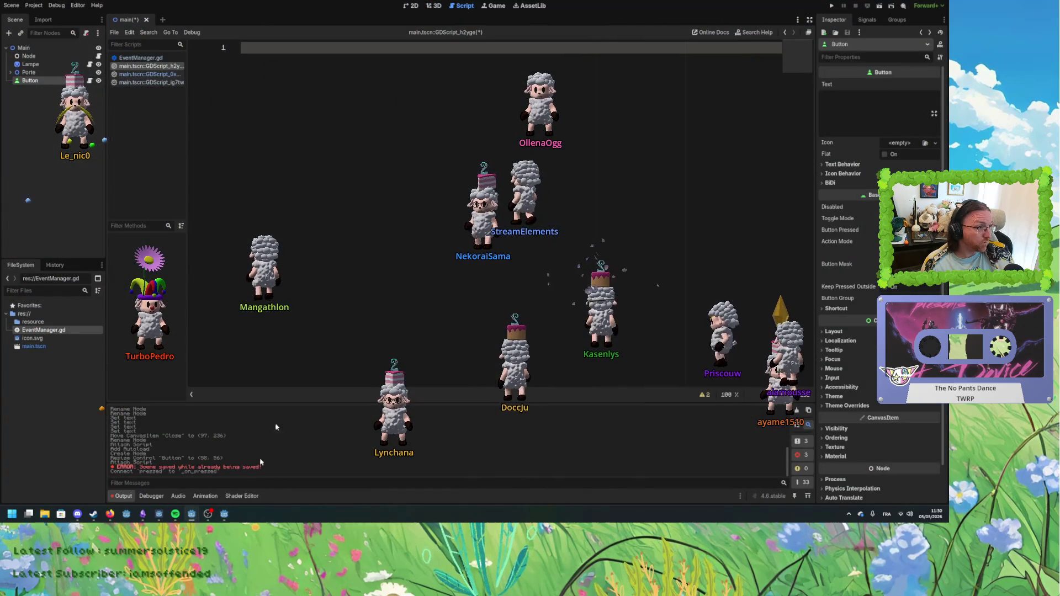
click(30, 64)
click(412, 6)
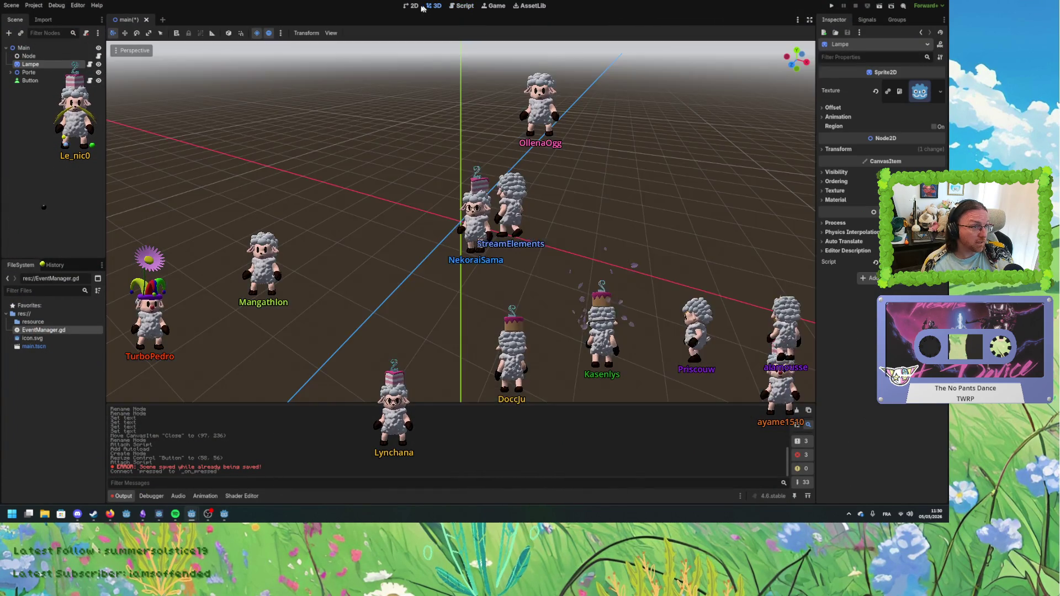
click(432, 6)
click(412, 6)
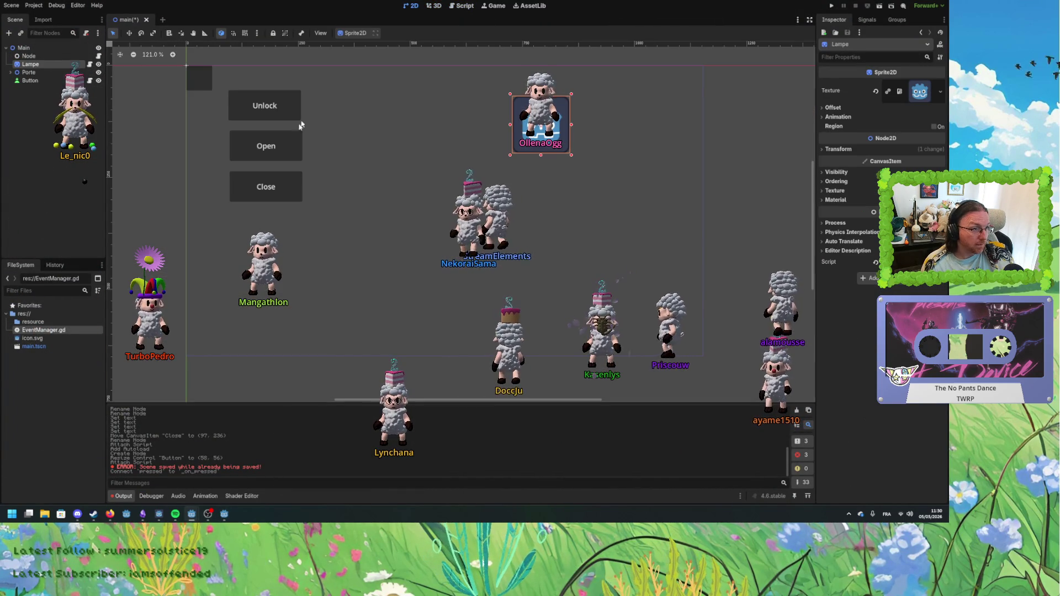
- Select the small Button node in the Scene dock and open its empty attached script
click(193, 87)
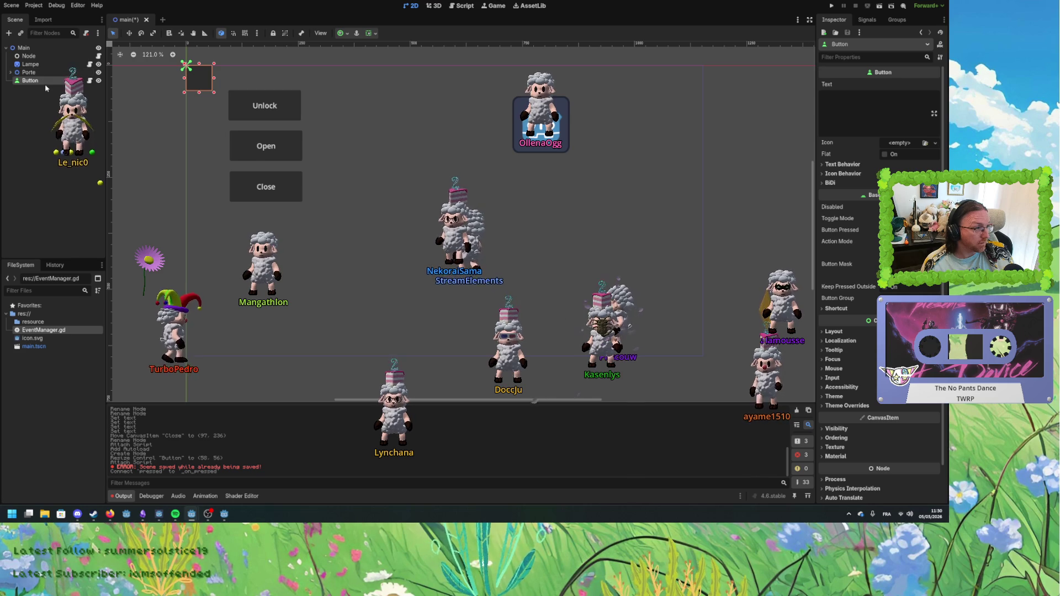
click(176, 86)
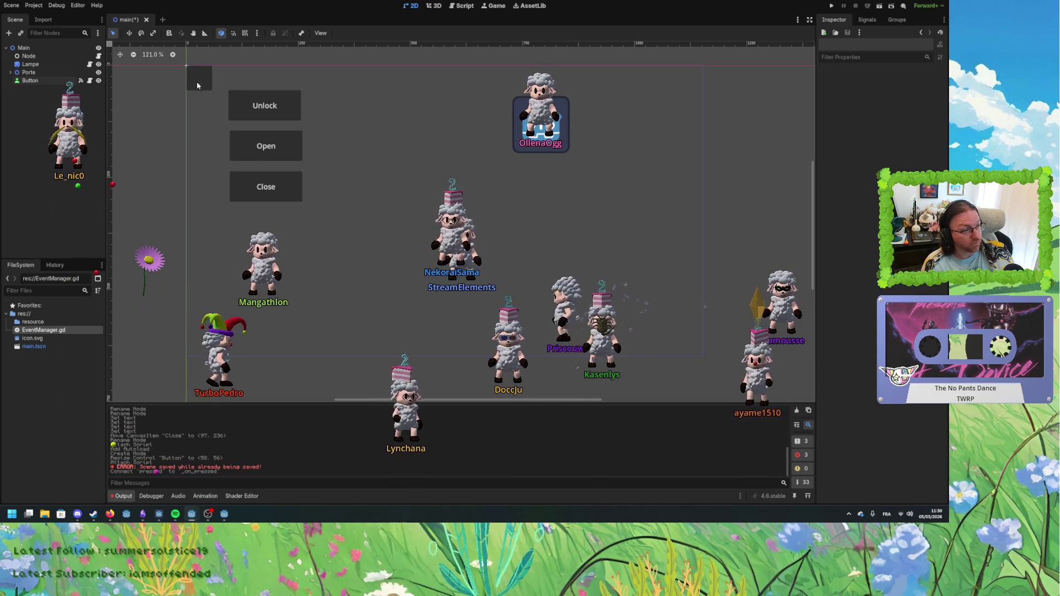
click(197, 85)
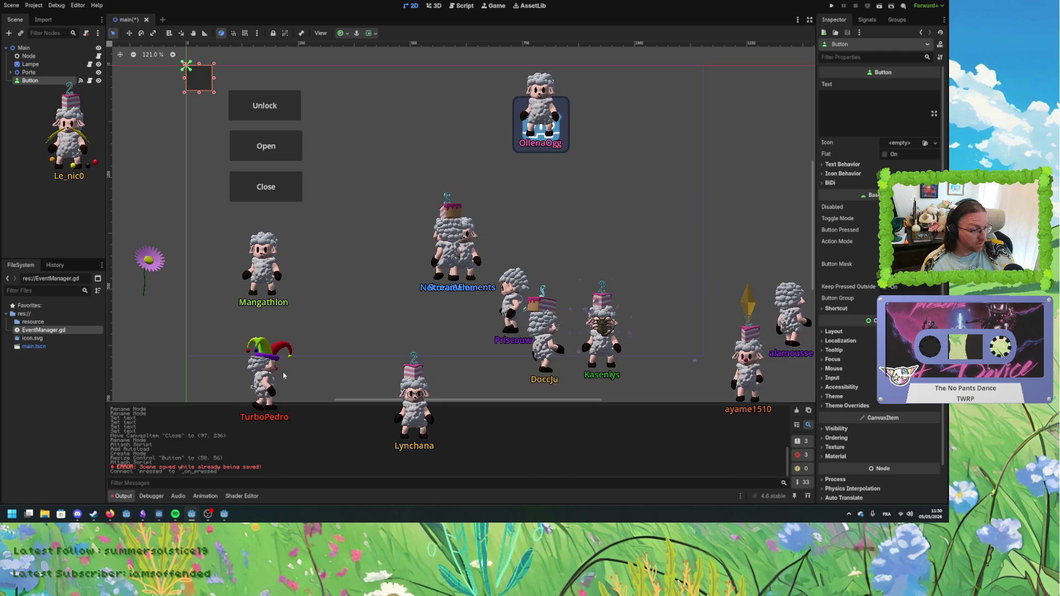
mouse_move(167, 520)
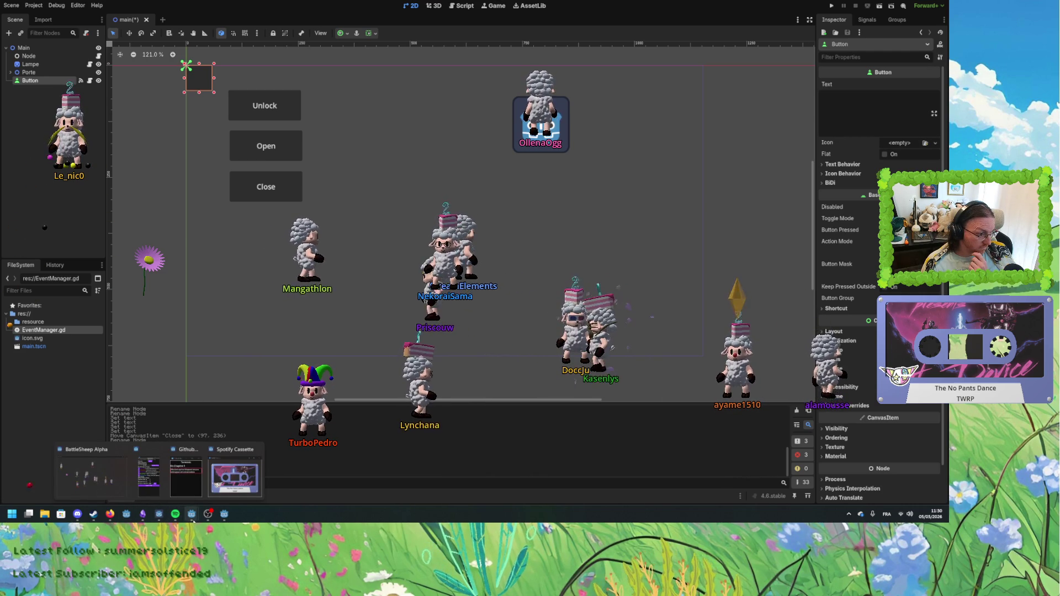
mouse_move(159, 521)
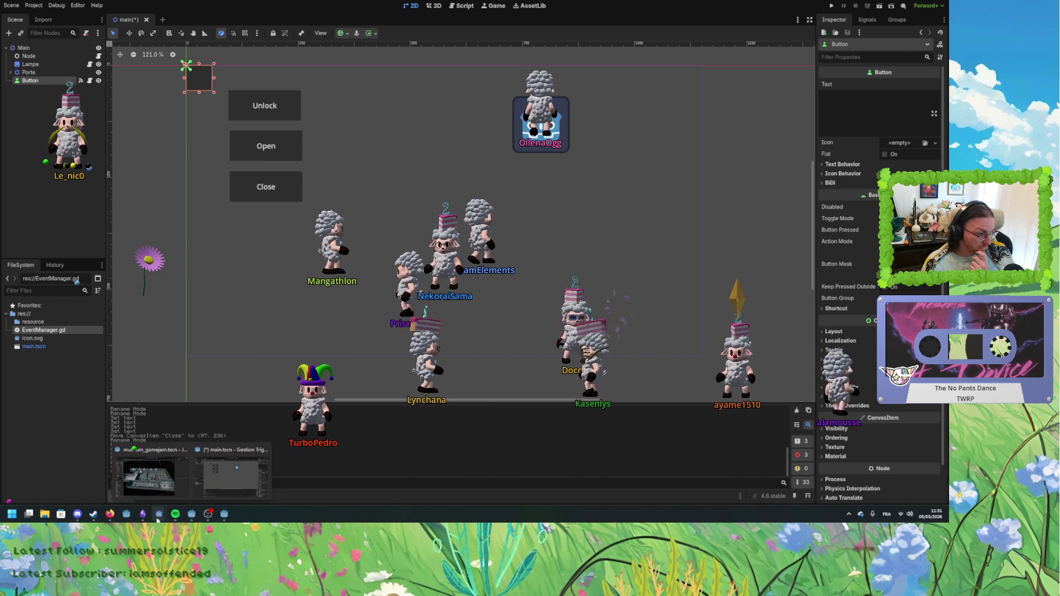
click(250, 490)
click(278, 319)
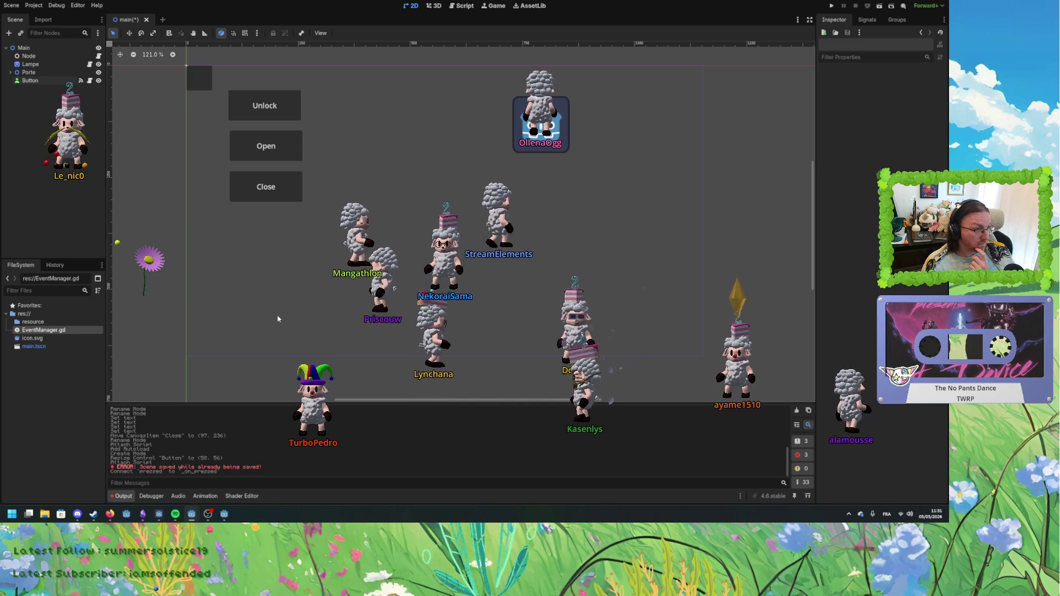
click(200, 78)
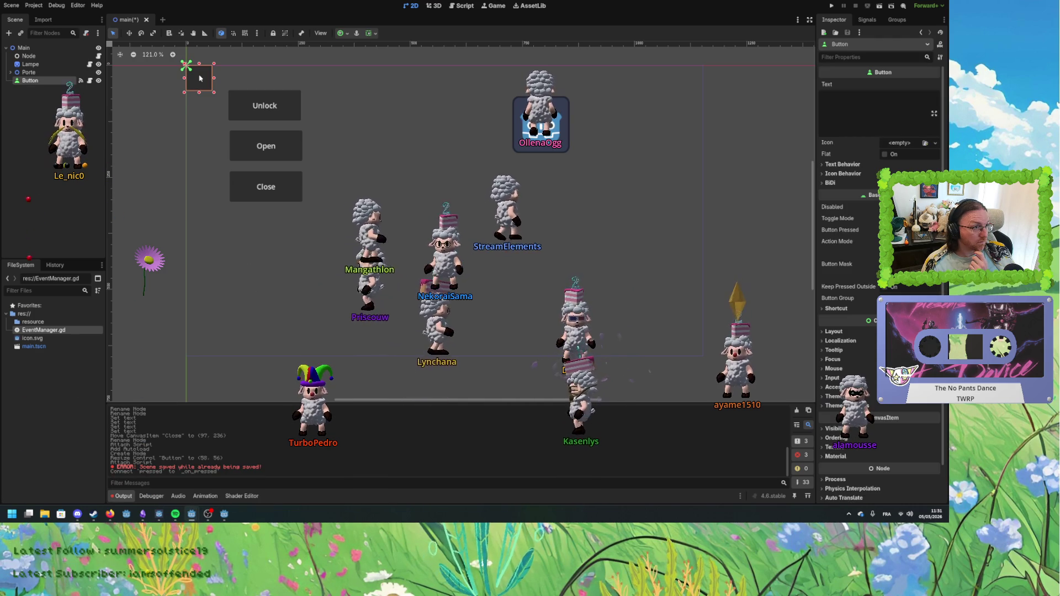
click(48, 90)
click(48, 82)
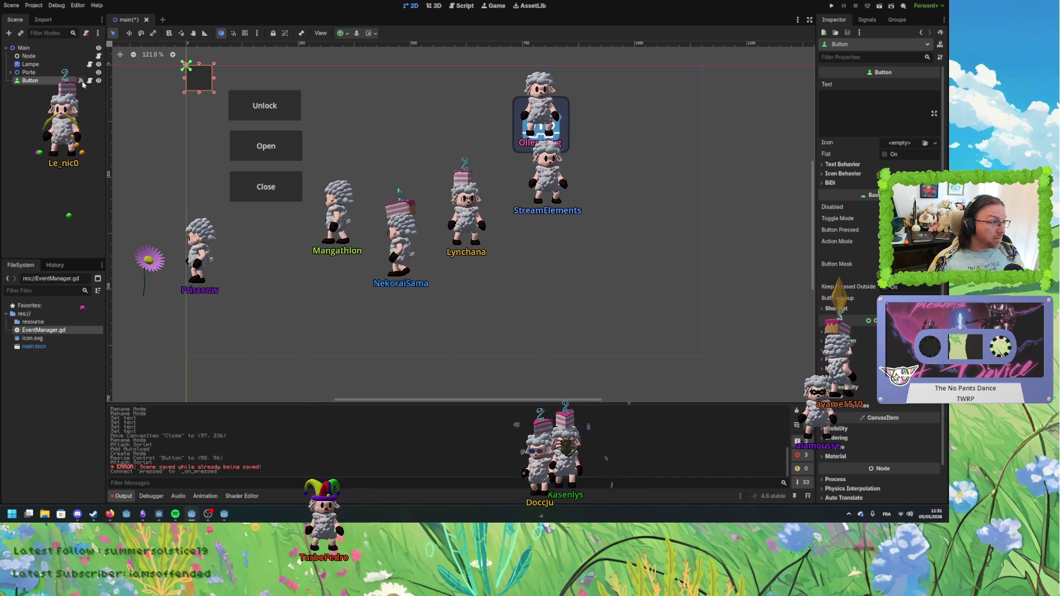
click(91, 81)
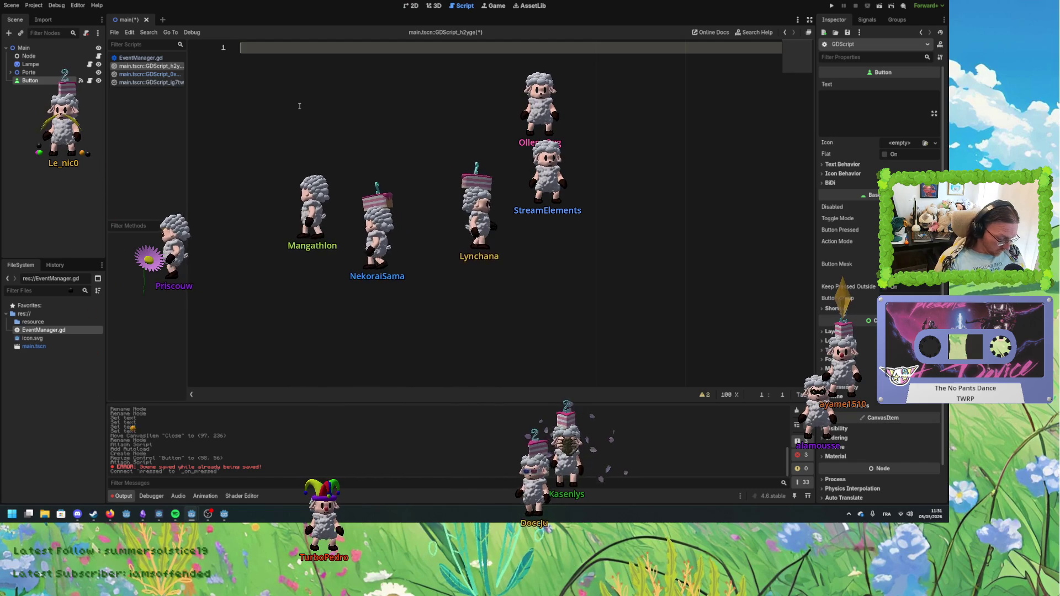
text(@tool)
key(Return)
key(Return)
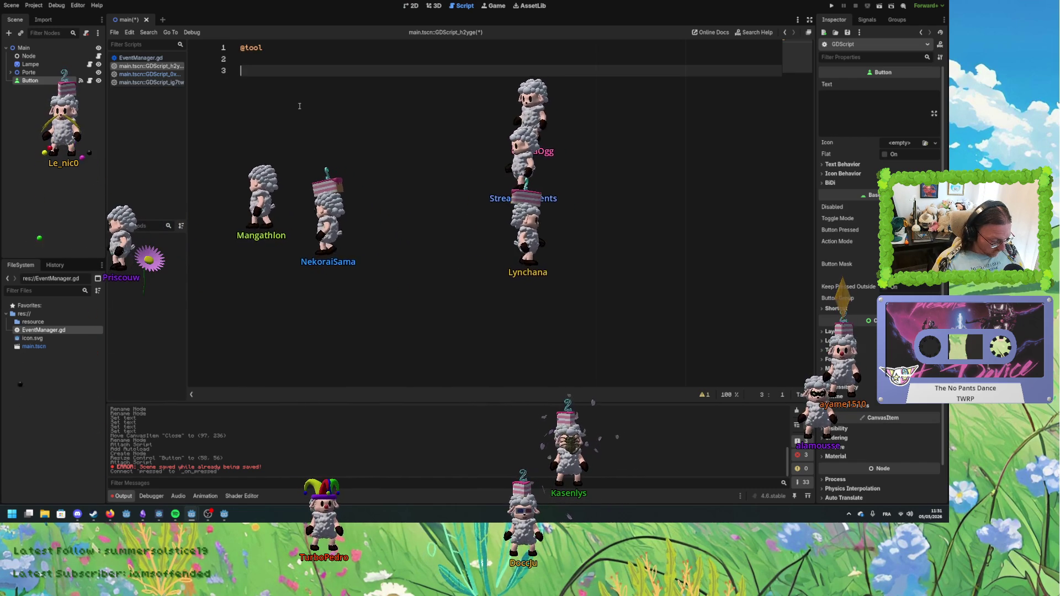
text(@ex)
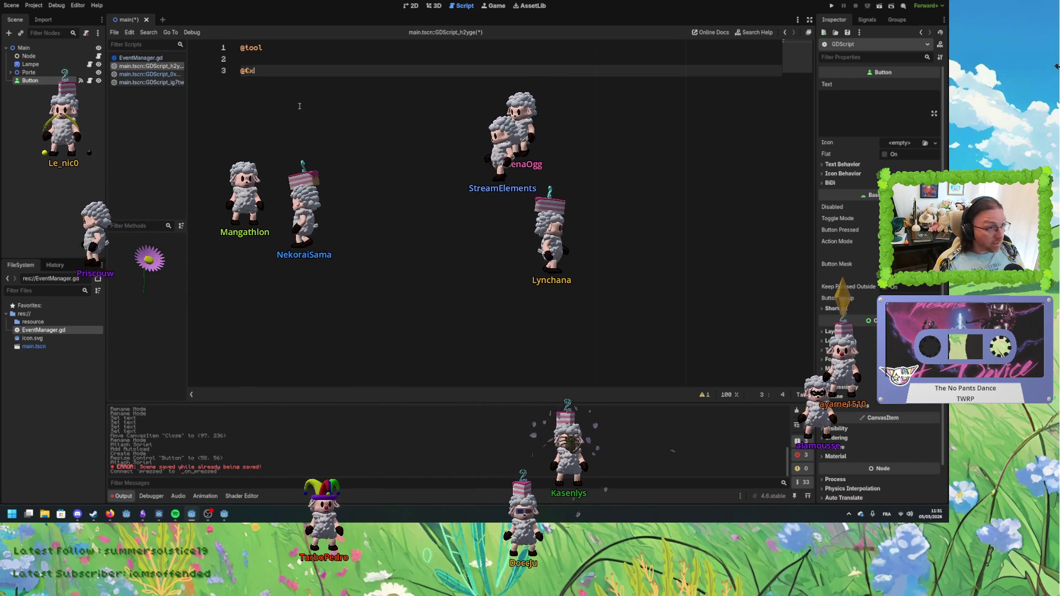
text(port c)
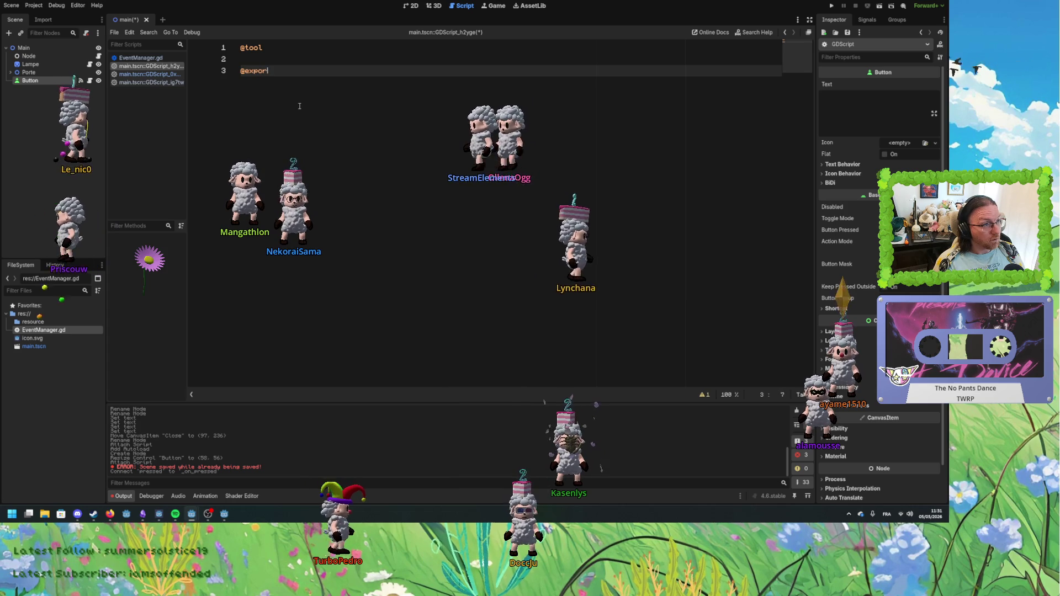
key(BackSpace)
text(var boul)
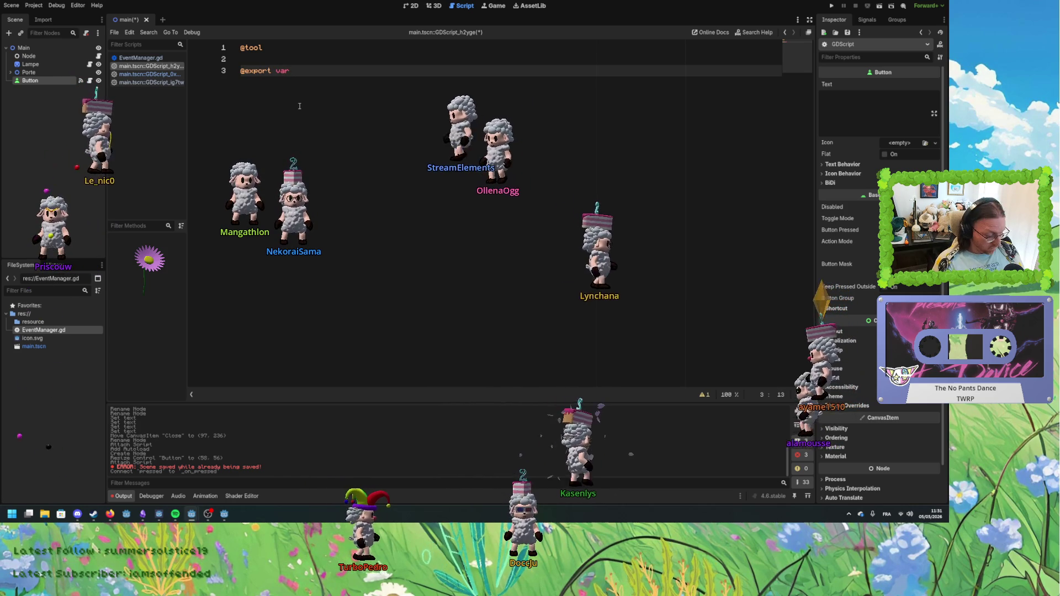
text(ton : )
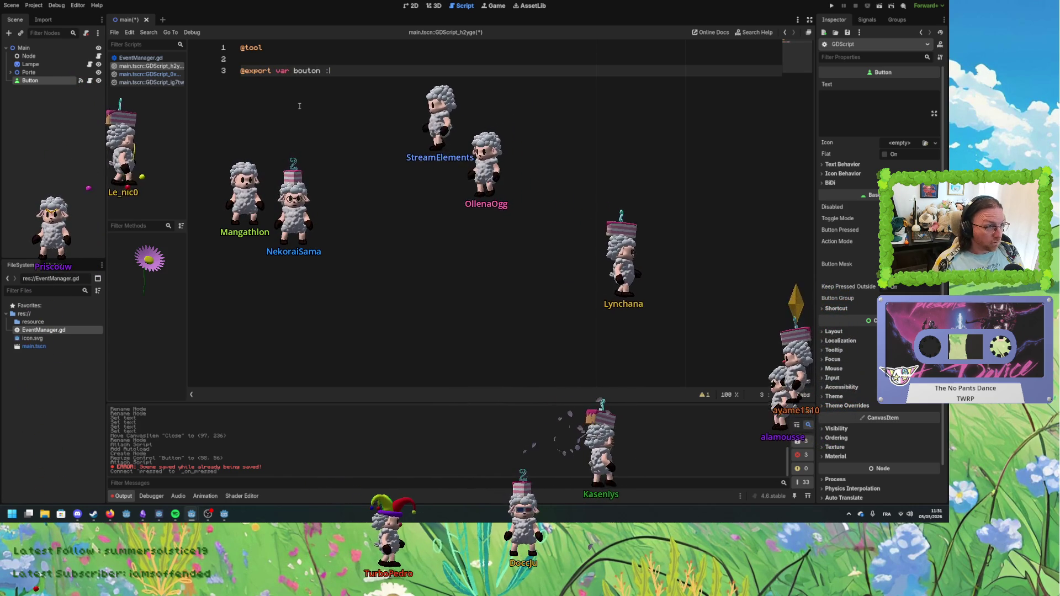
text(bool)
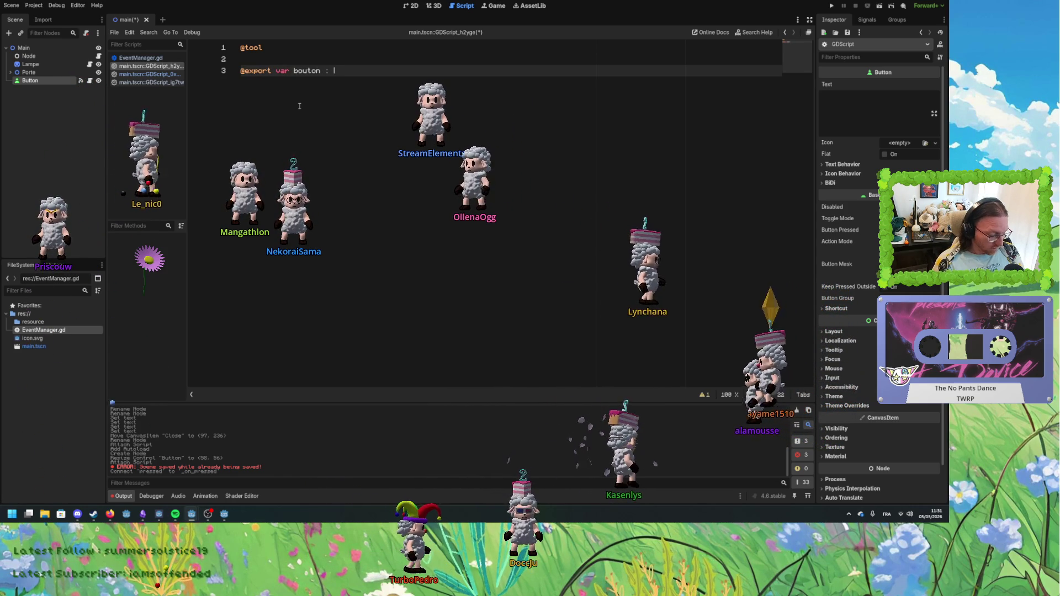
text( = false)
key(Return)
key(Return)
key(Return)
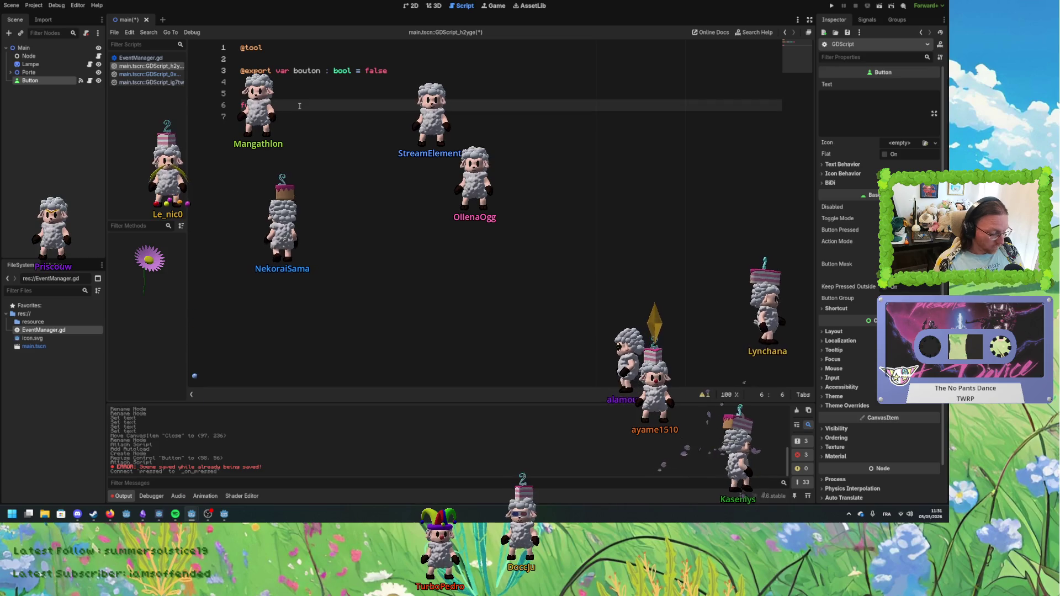
- Add a _process(delta) function starting with 'if bouton :' and an indented body line
text(func _process()
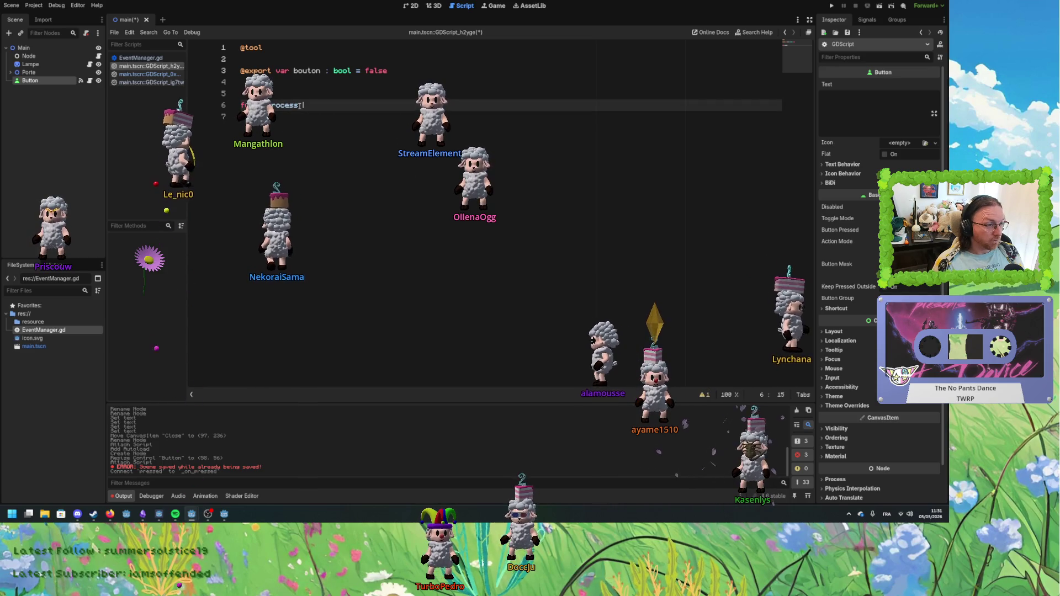
text(d)
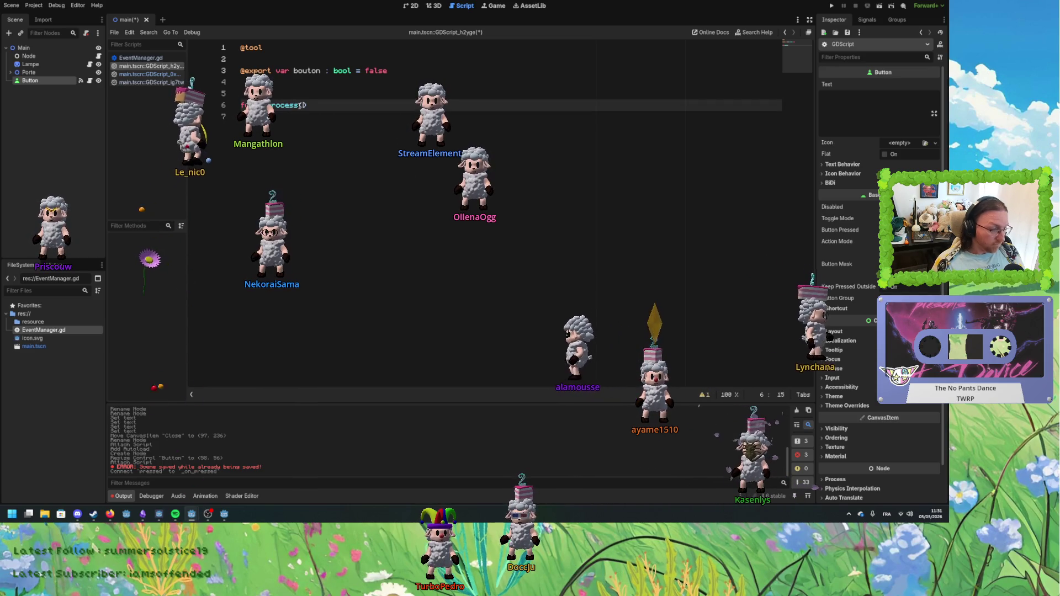
text(elta)
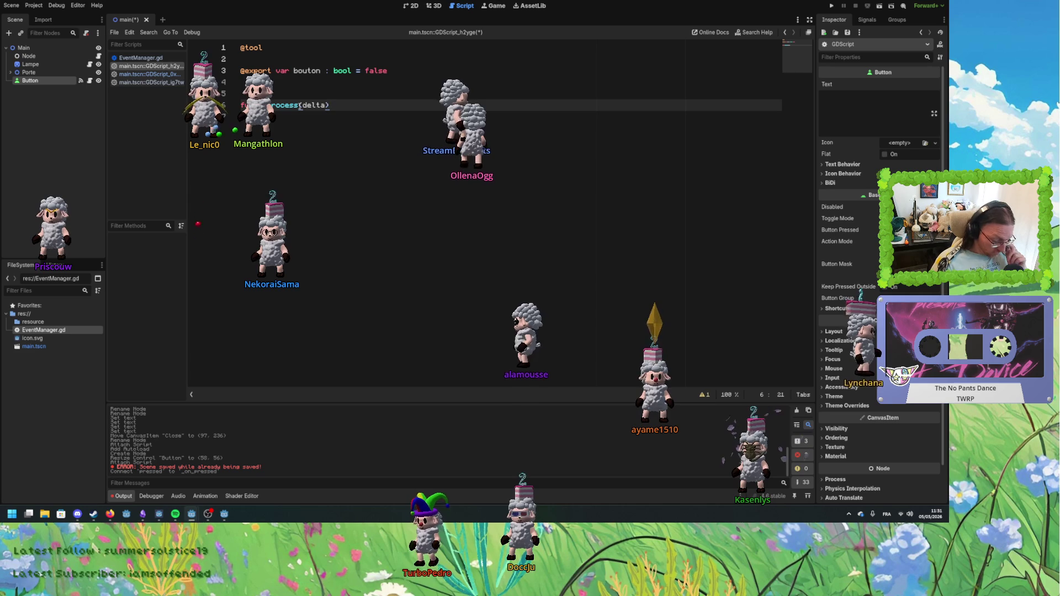
text():)
key(Return)
text(if )
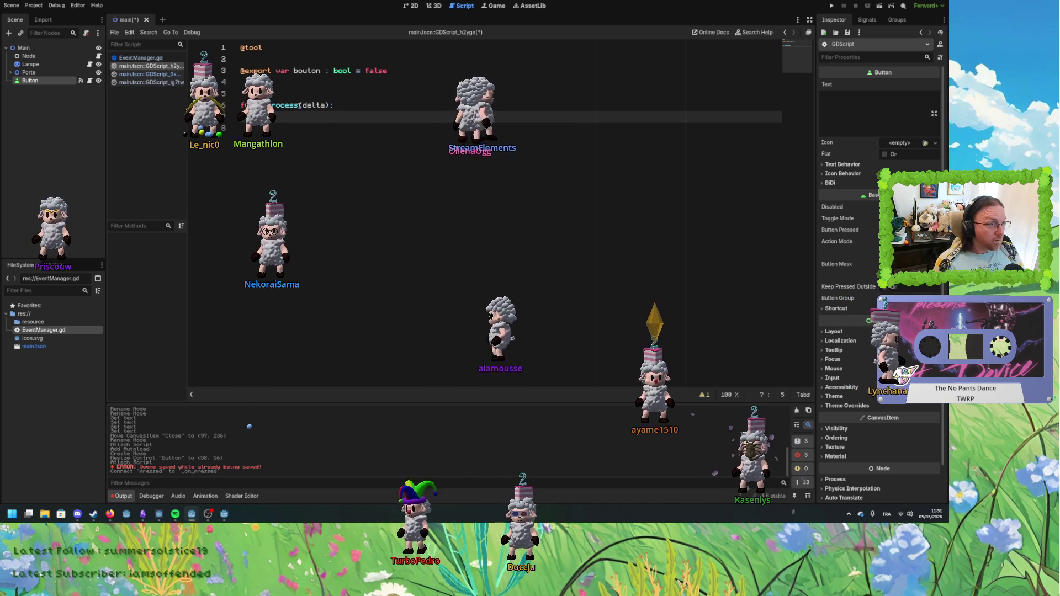
text(bouton :)
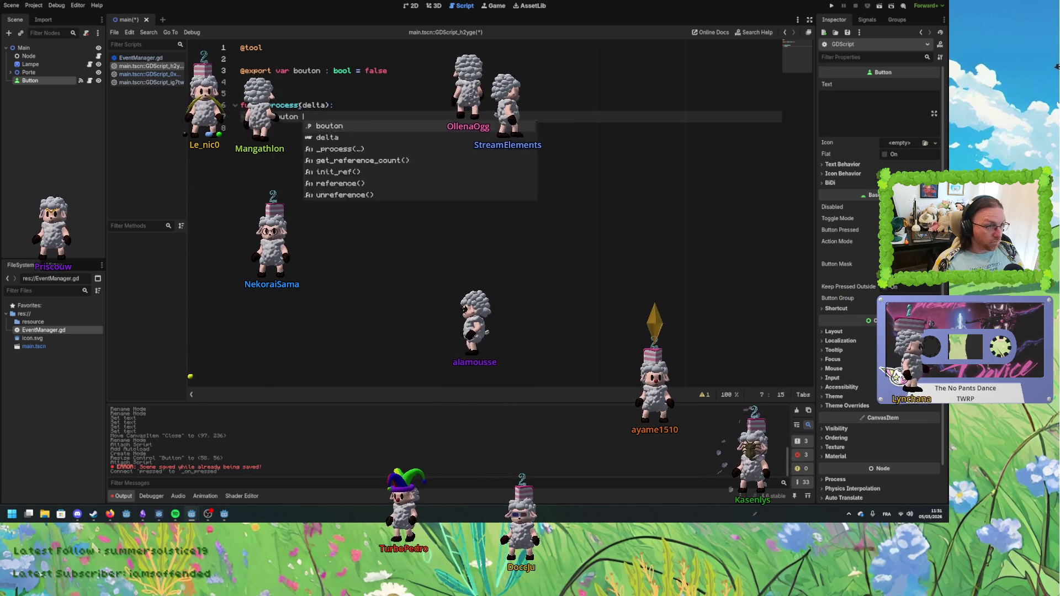
key(Return)
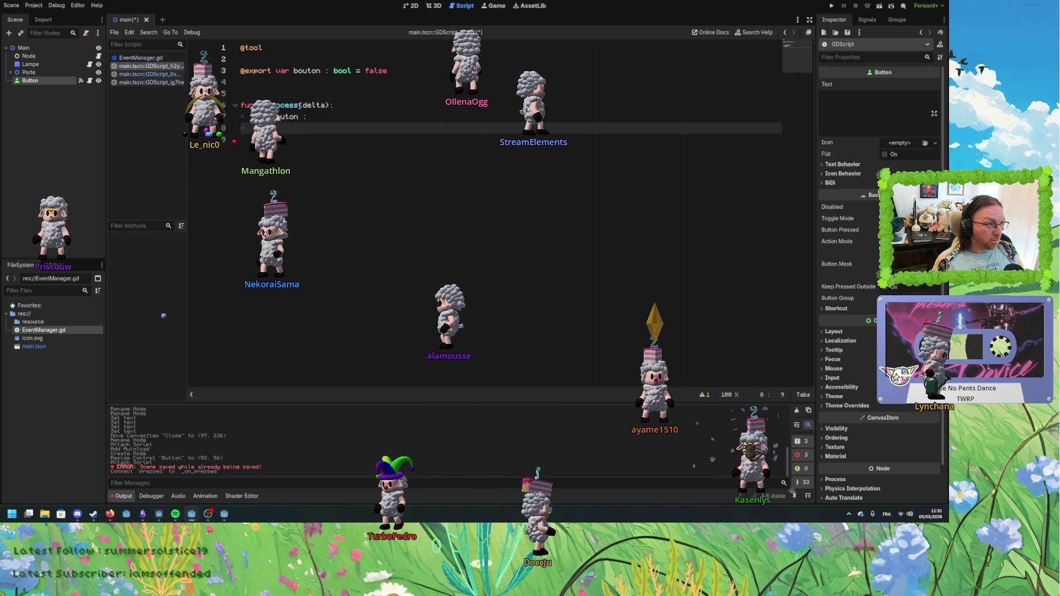
right_click(31, 65)
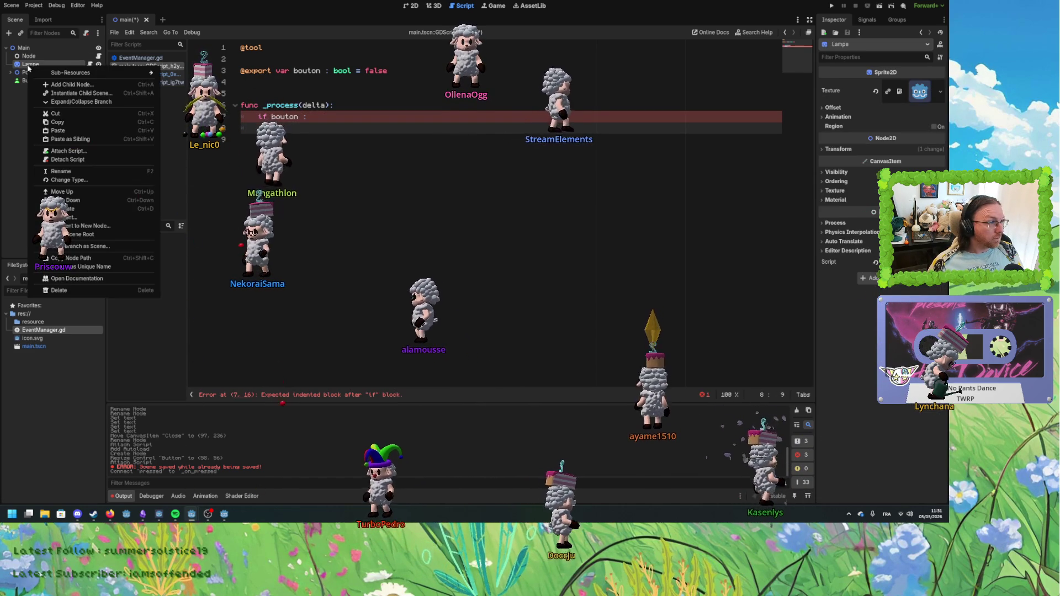
- Make Lampe a unique name and write 'EventManager.light = %Lampe' on line 8
click(84, 268)
mouse_move(30, 64)
mouse_down()
mouse_move(343, 151)
mouse_move(342, 133)
mouse_move(269, 128)
mouse_up()
click(275, 128)
text(Even%Lampe)
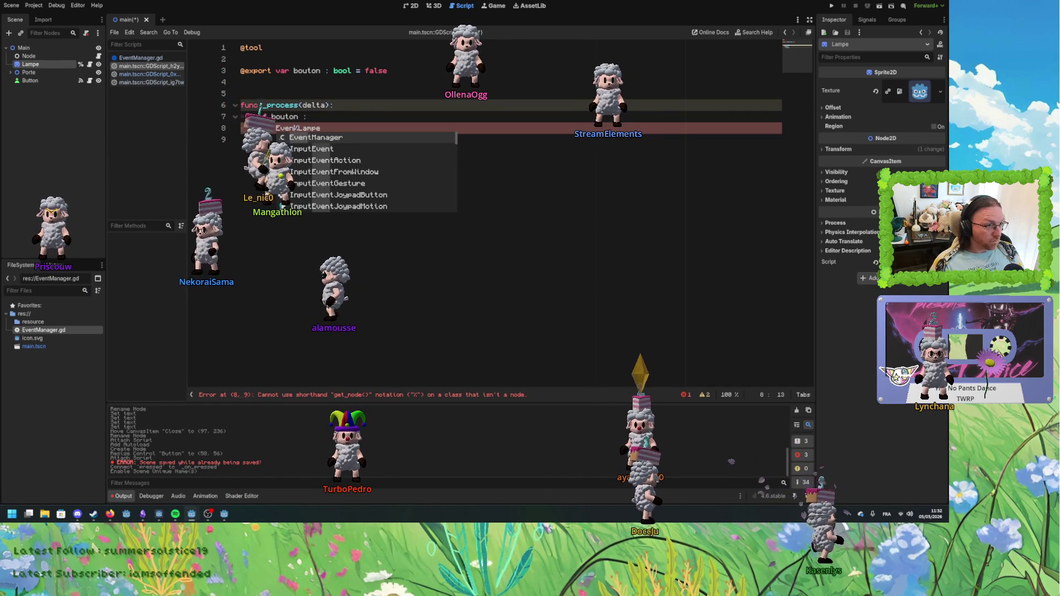
key(Return)
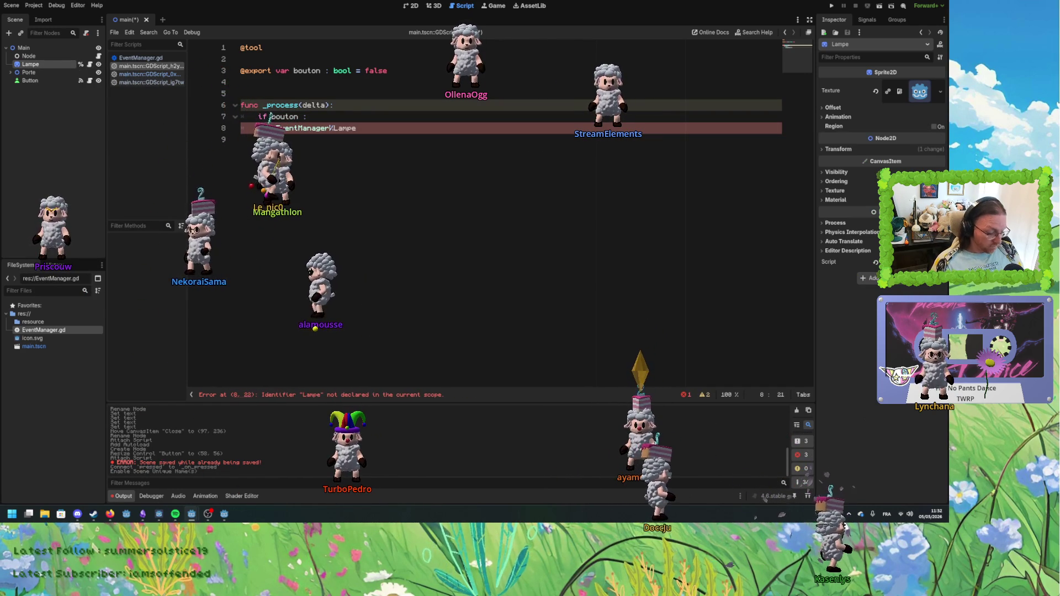
text(light =)
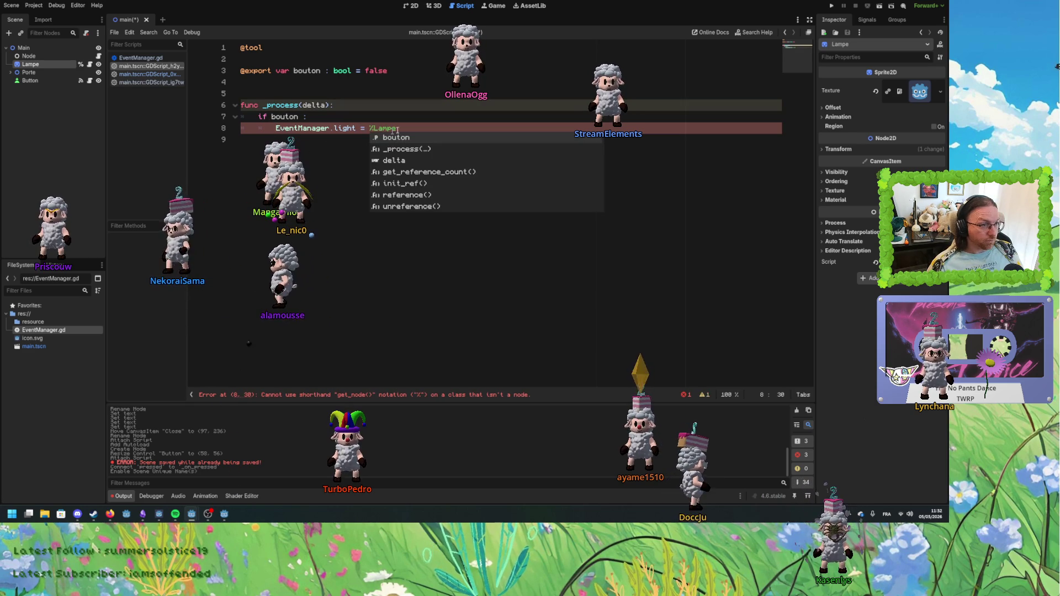
- Check the light declaration in EventManager.gd, then return to line 8 of the Button script
click(434, 126)
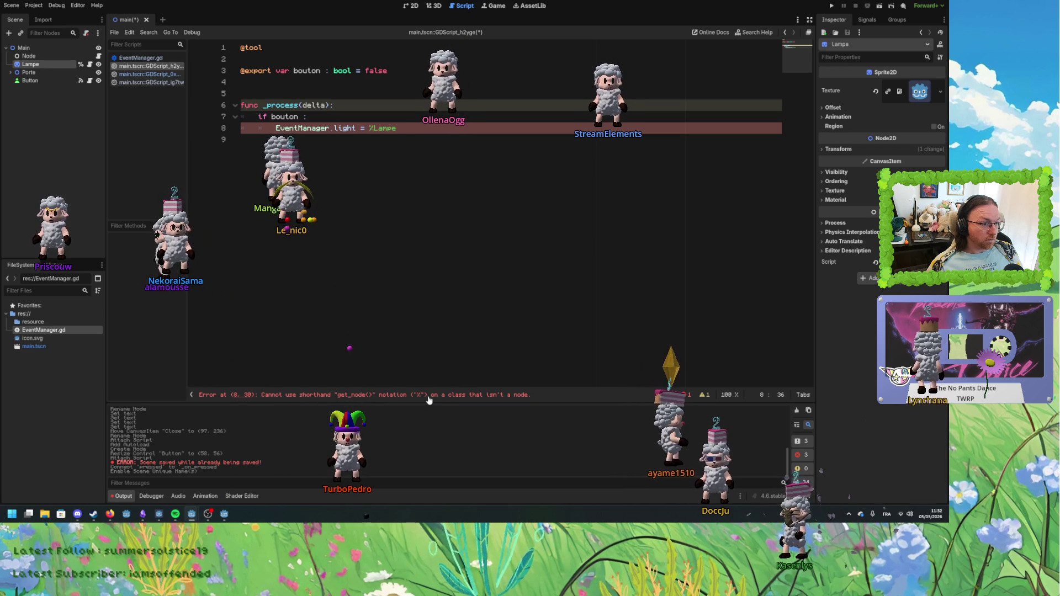
click(442, 141)
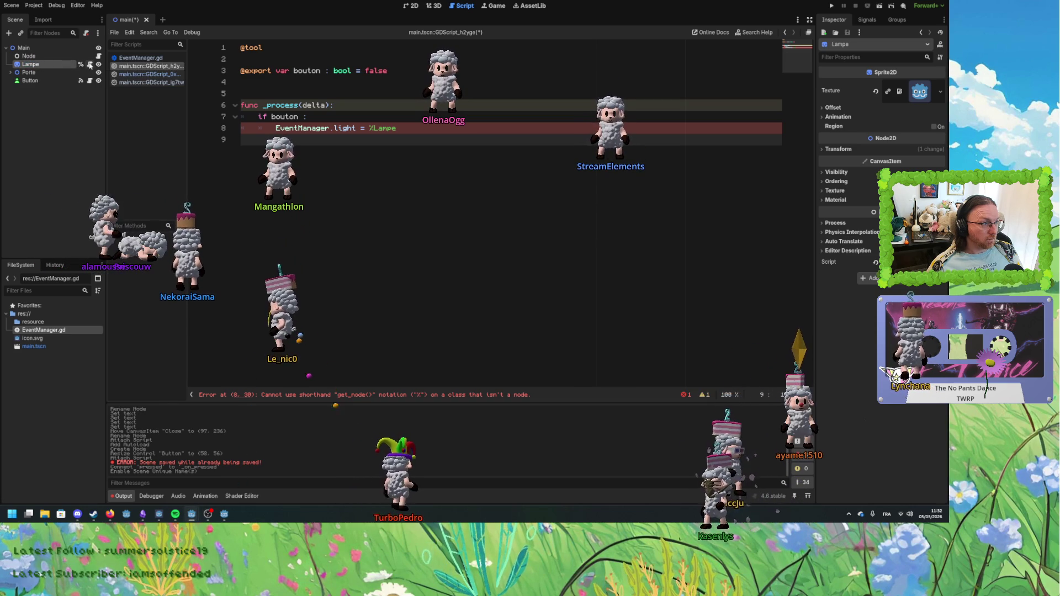
click(446, 131)
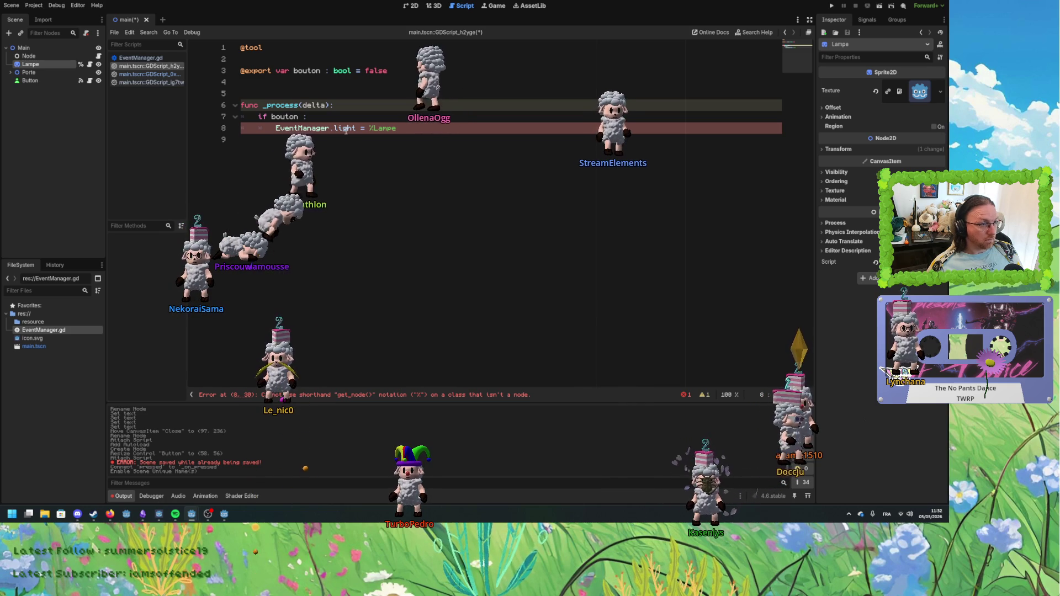
click(151, 83)
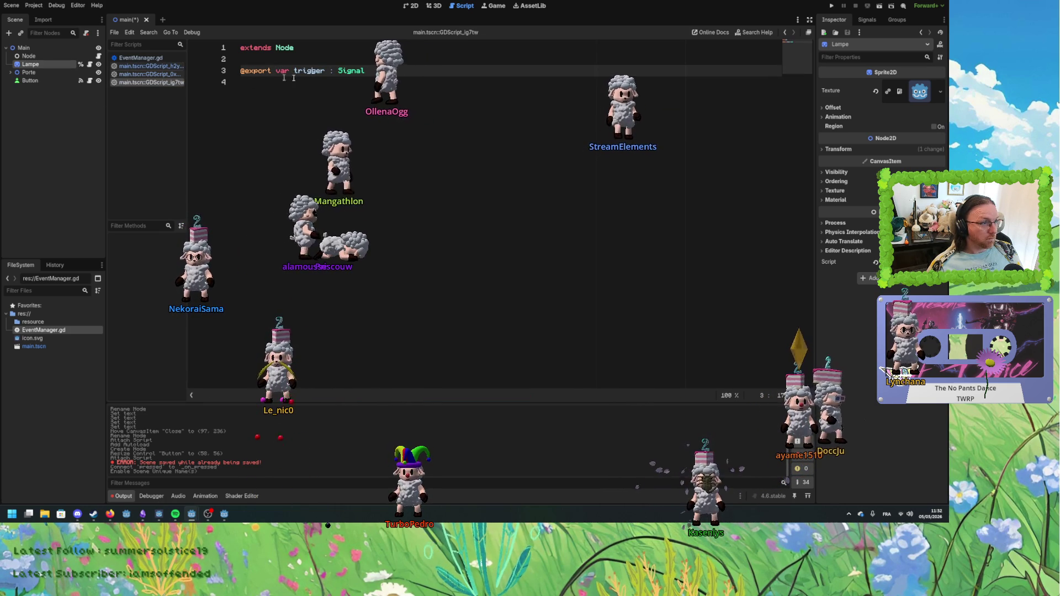
key(Up)
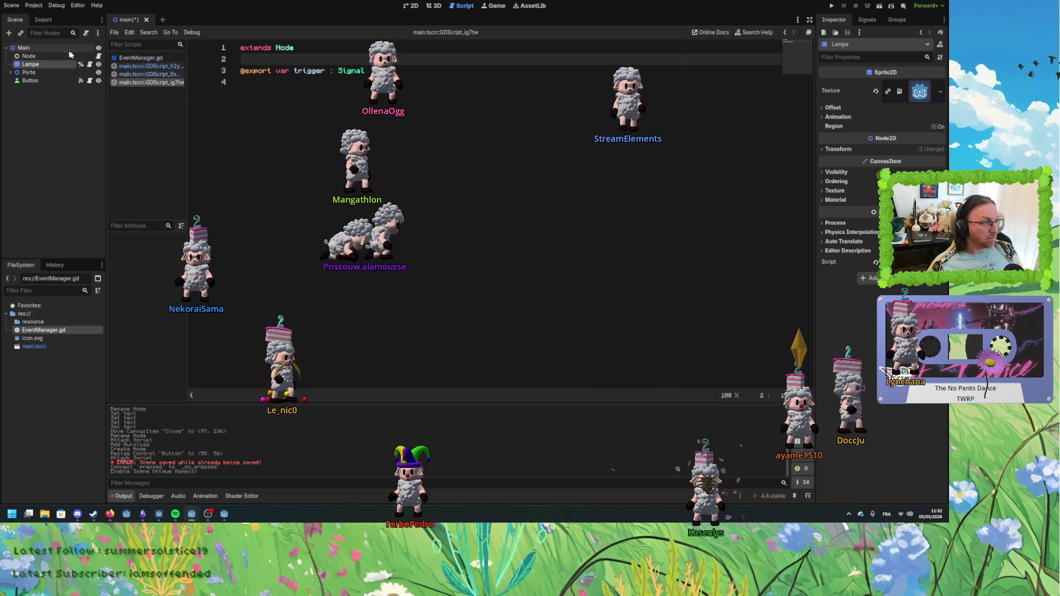
double_click(34, 330)
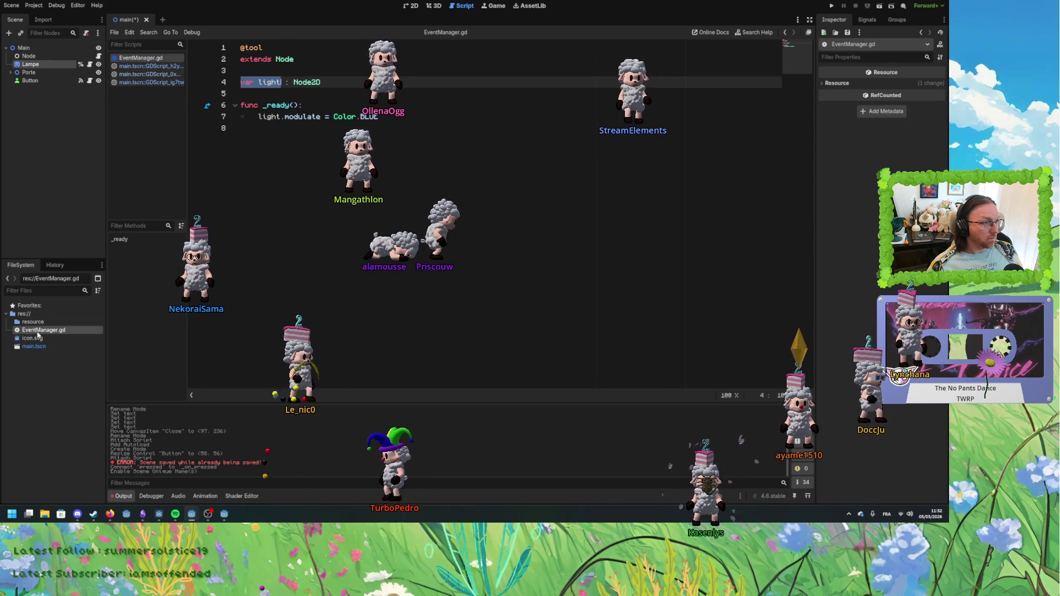
double_click(271, 81)
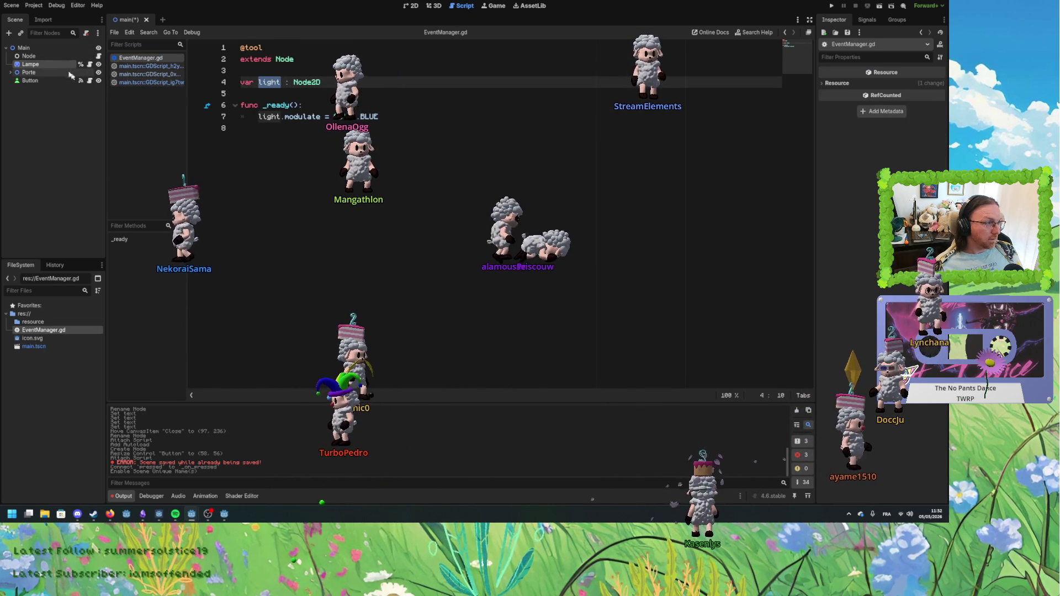
click(90, 81)
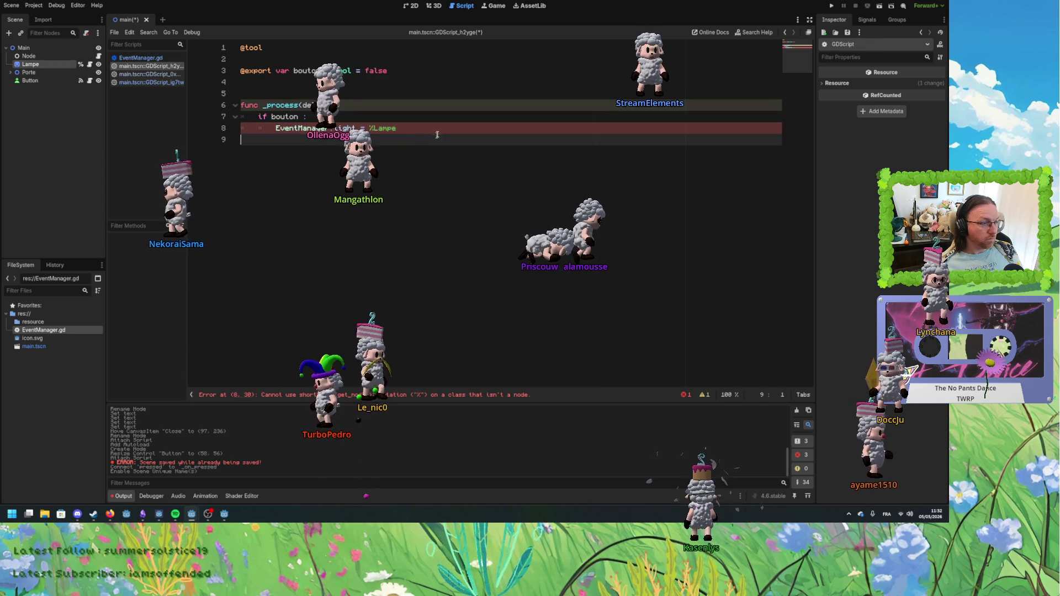
click(273, 129)
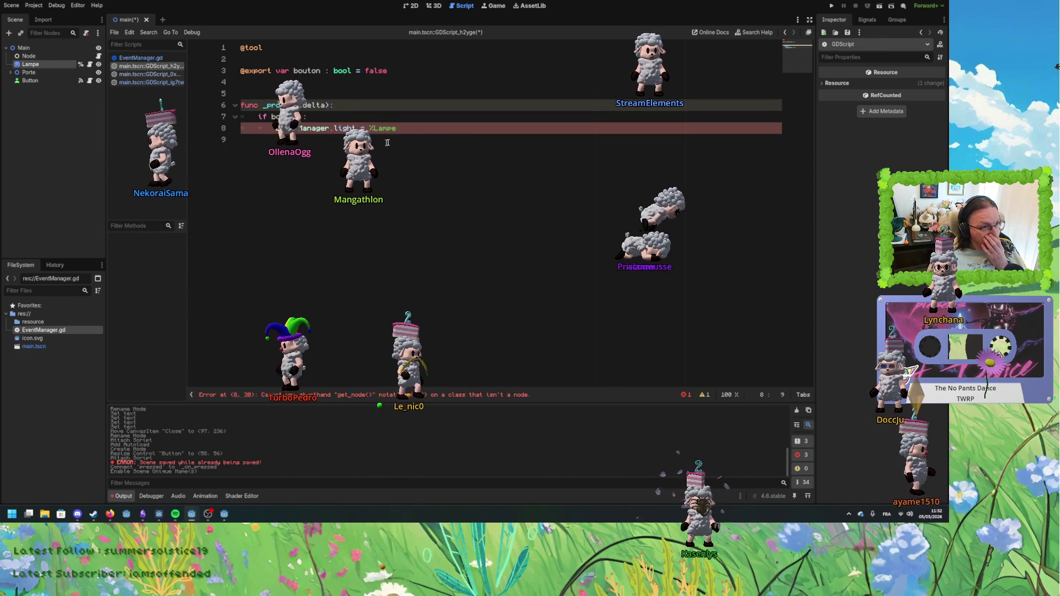
click(418, 129)
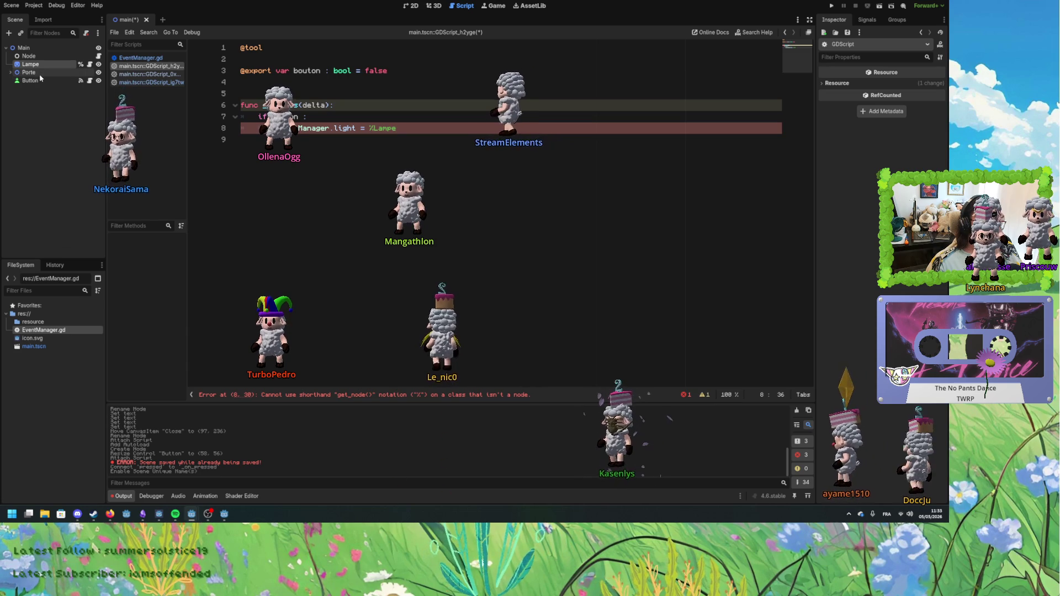
- Replace %Lampe on line 8 with 'get_parent.' using autocomplete
key(ctrl+shift+Left)
text(get)
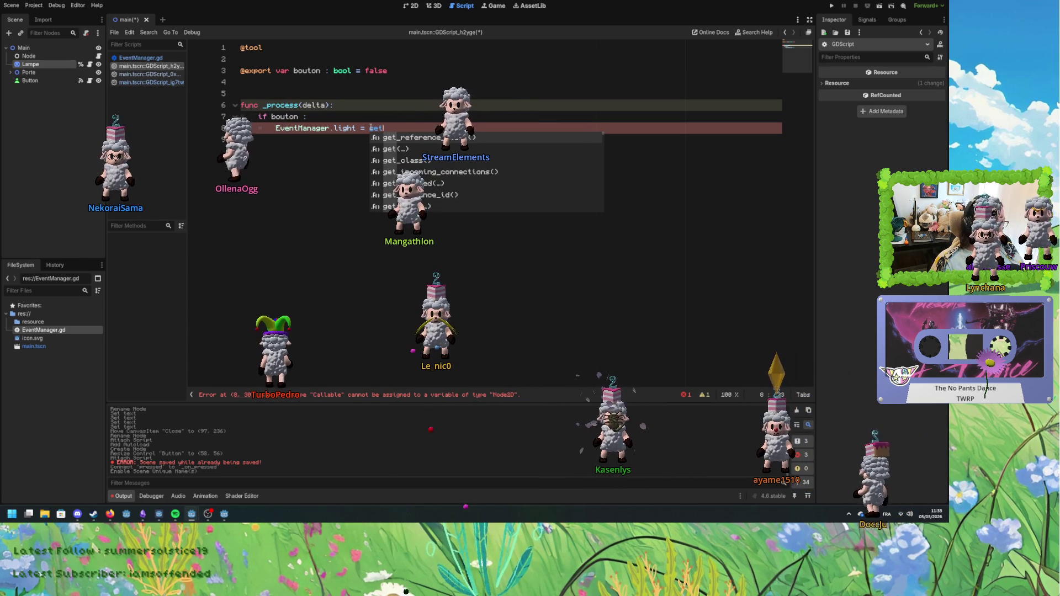
key(BackSpace)
key(BackSpace)
key(BackSpace)
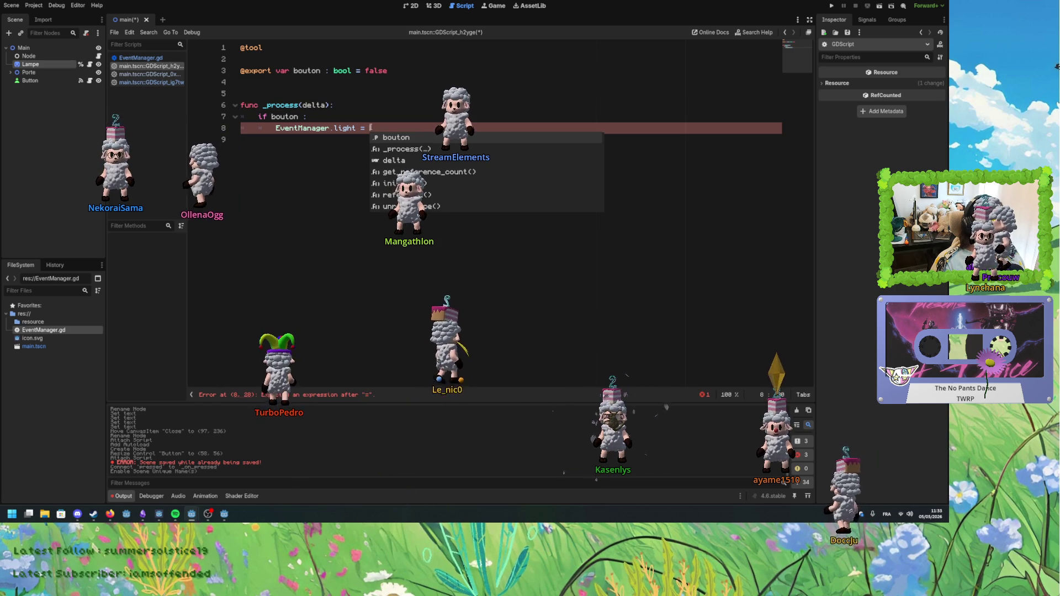
text(_n)
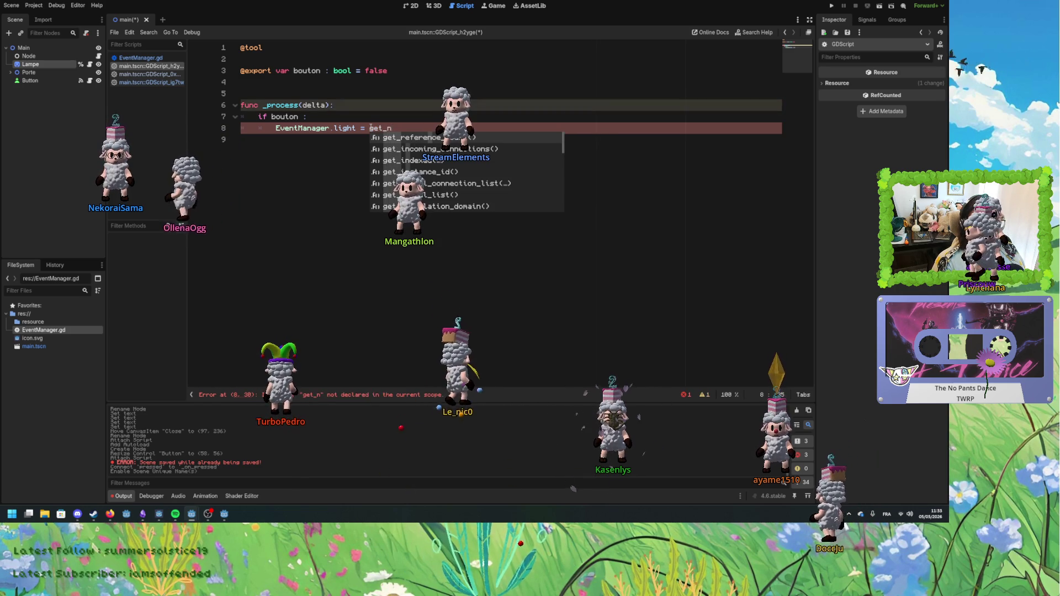
text(de()
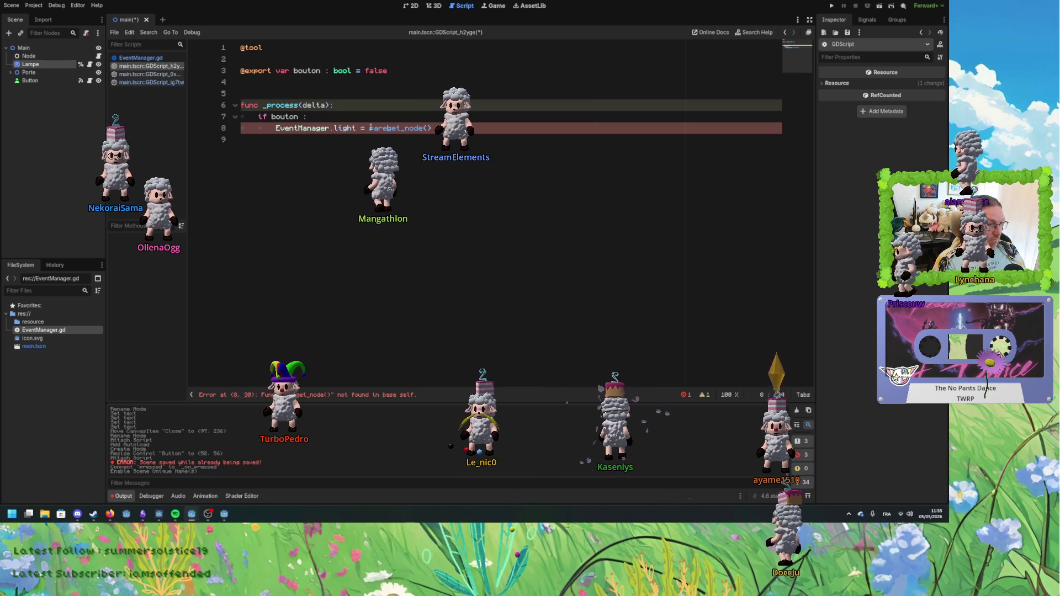
text(nt.)
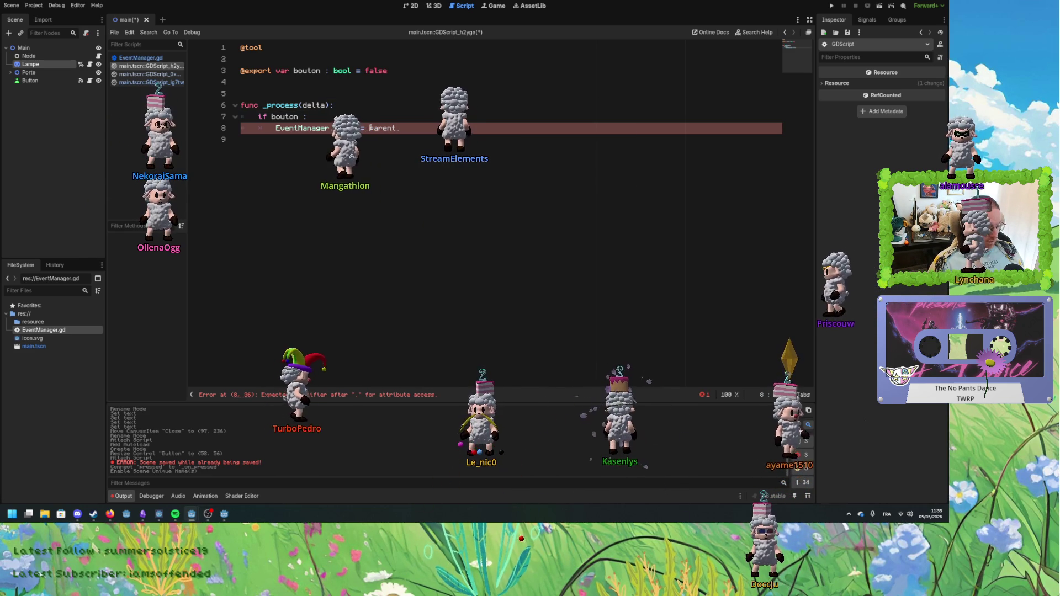
text(_)
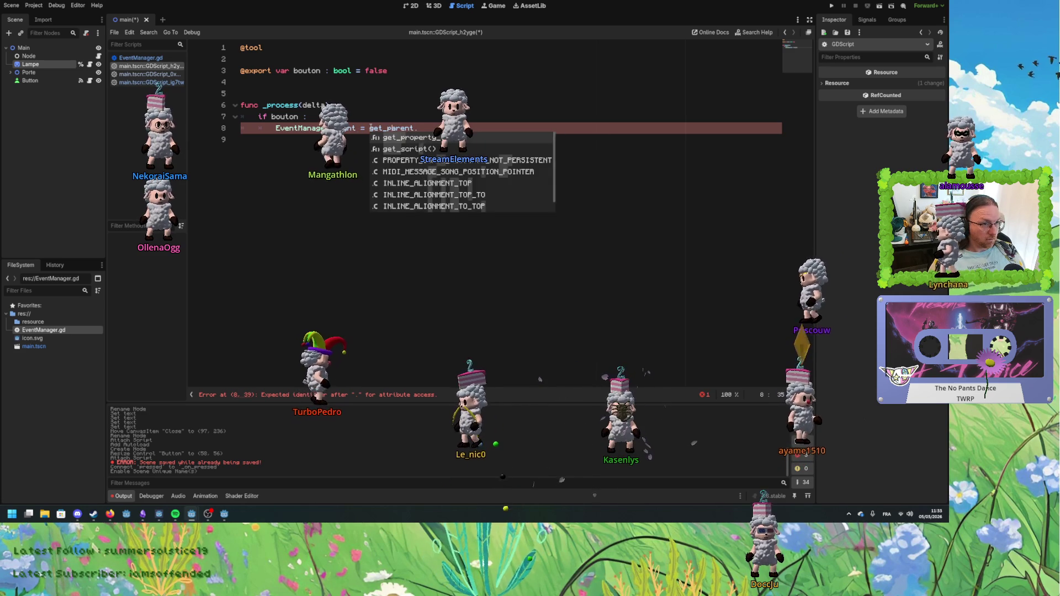
key(BackSpace)
key(BackSpace)
key(BackSpace)
text(b)
text(wner)
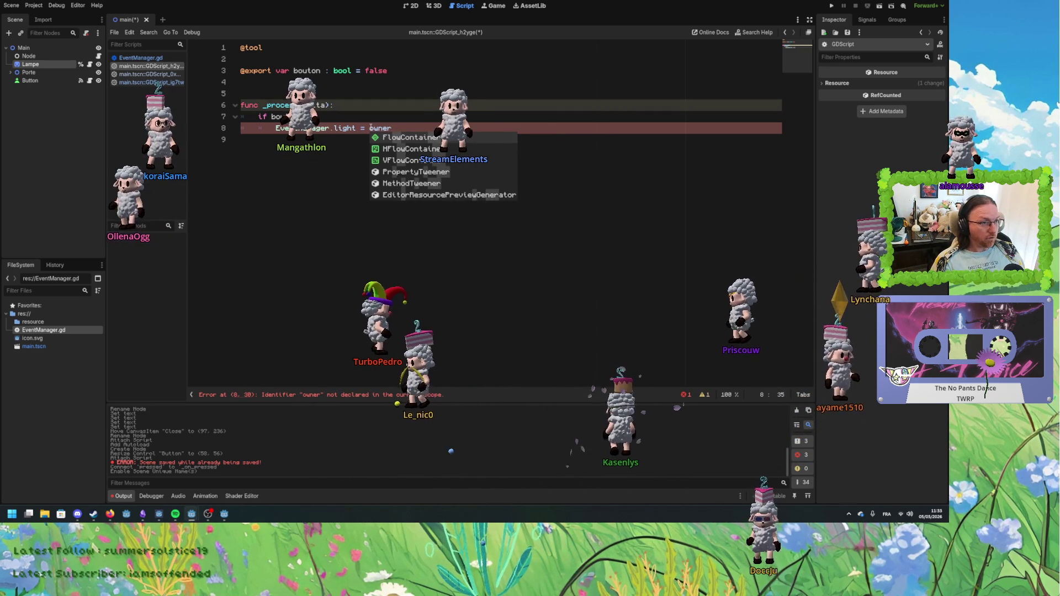
key(ctrl+z)
key(End)
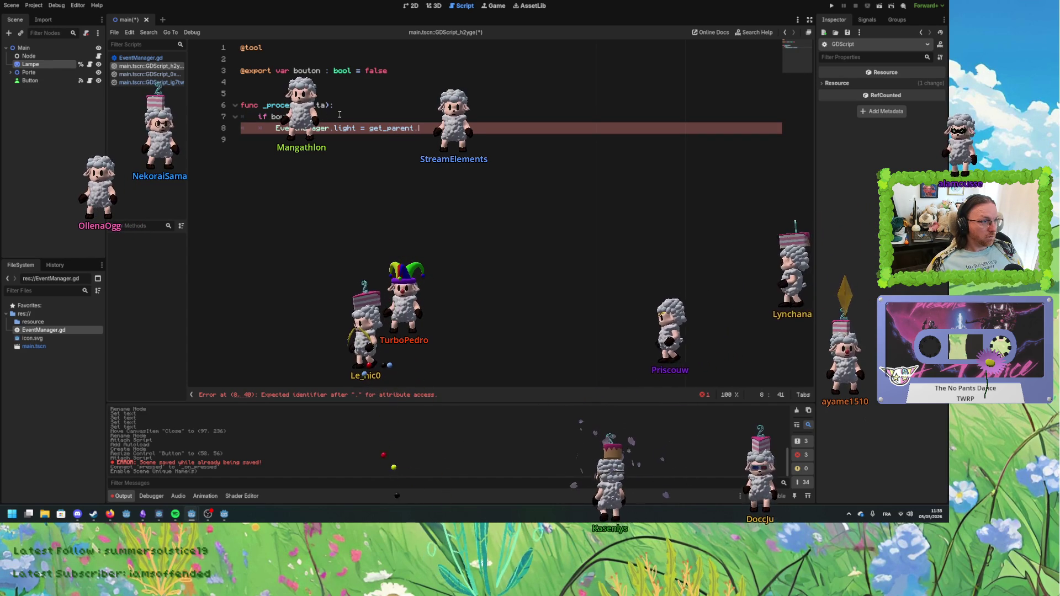
click(289, 58)
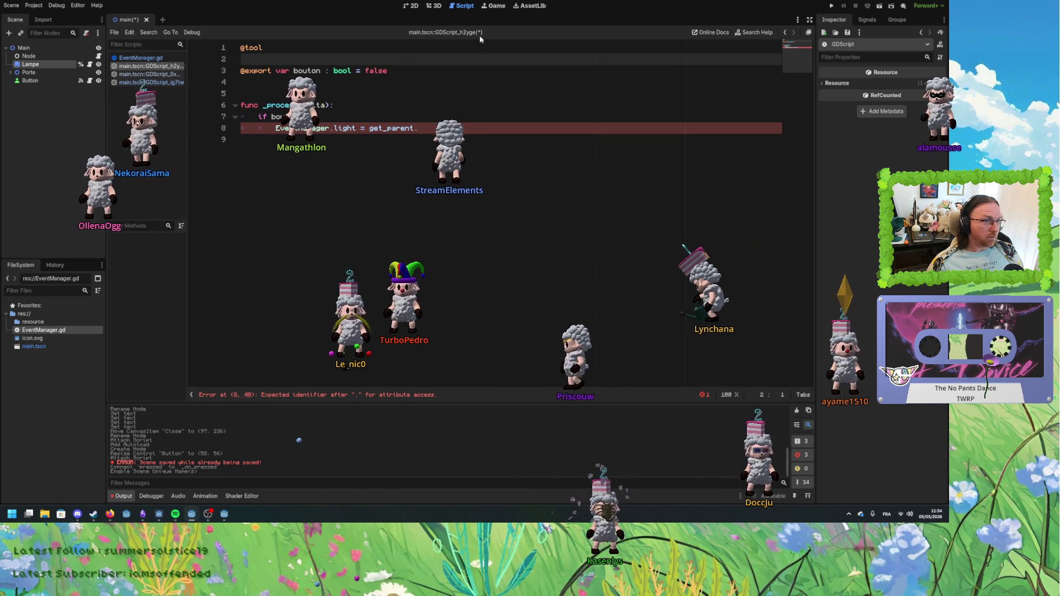
click(282, 48)
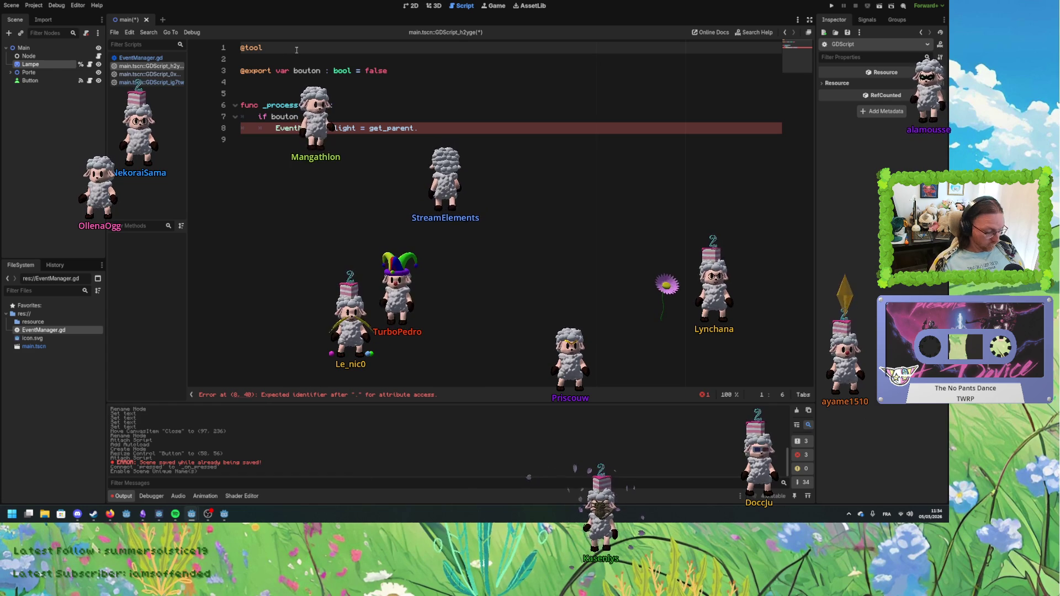
key(Return)
text(nds Bl)
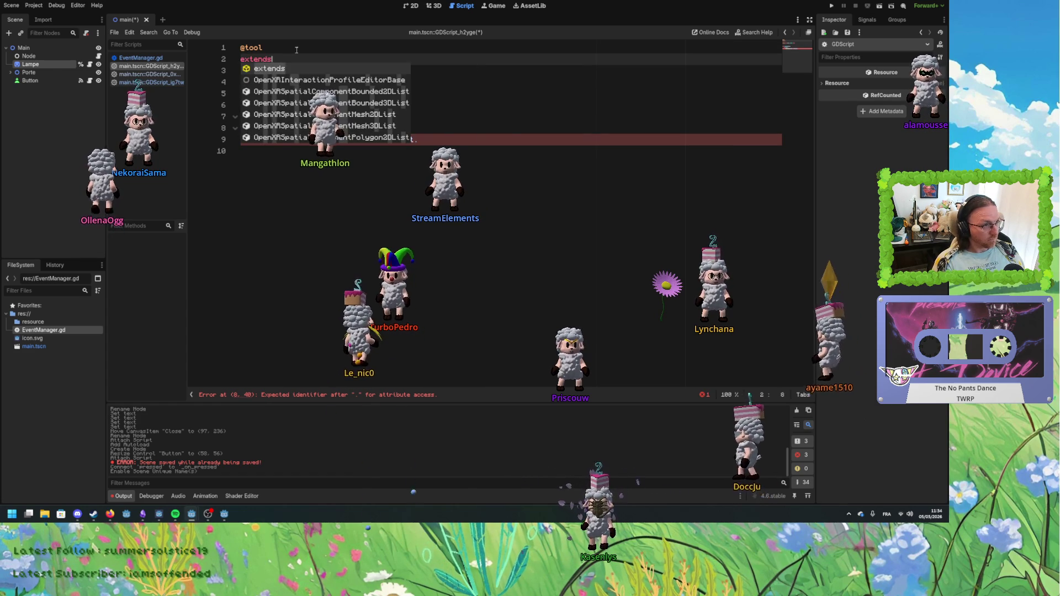
text(utton)
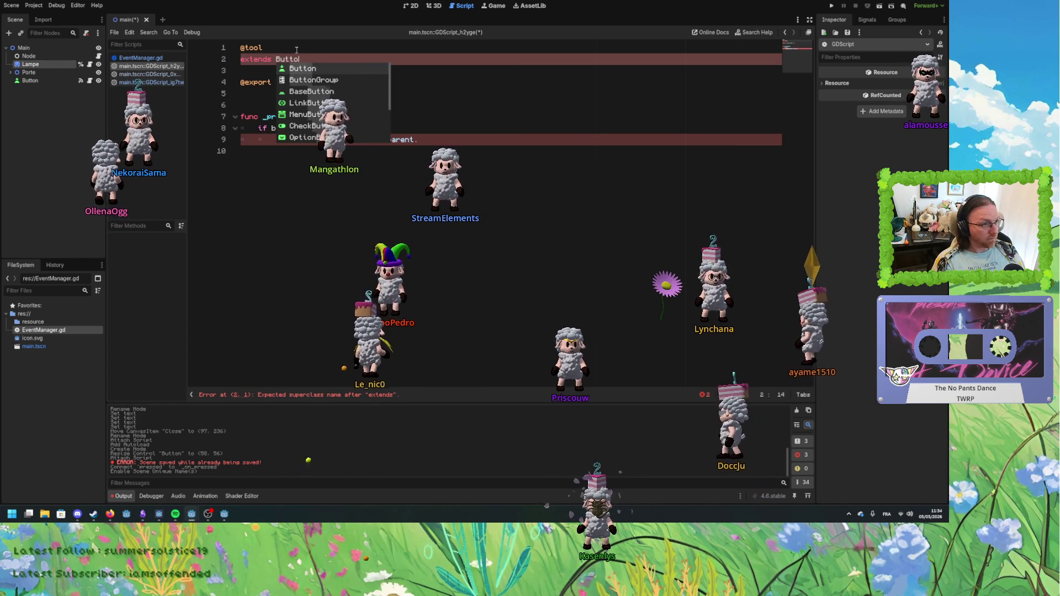
click(417, 140)
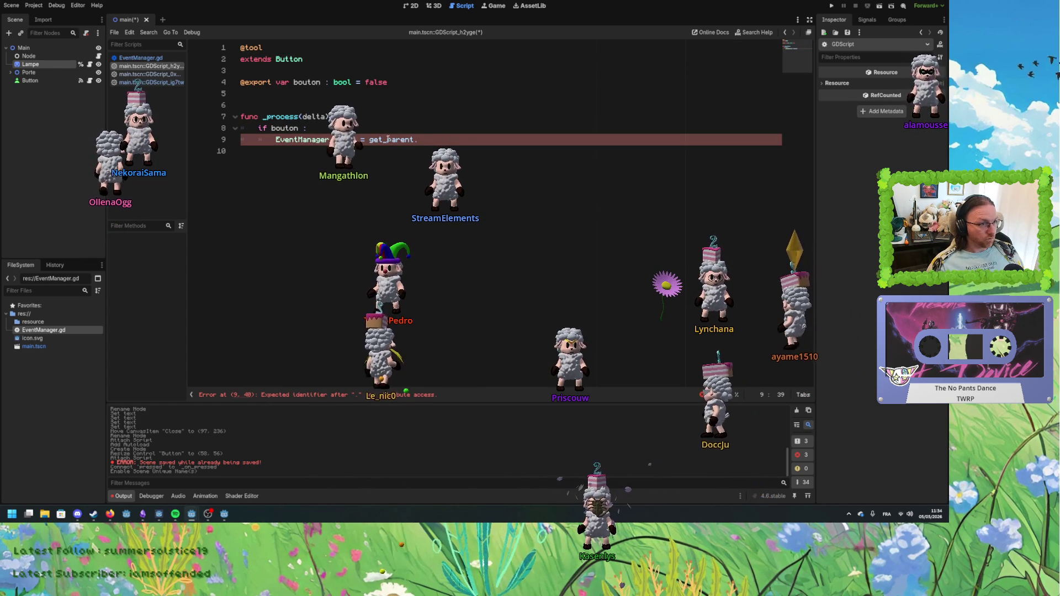
- Replace get_parent. with %Lampe in the EventManager.light assignment and add a line below
text(.)
key(BackSpace)
key(BackSpace)
key(BackSpace)
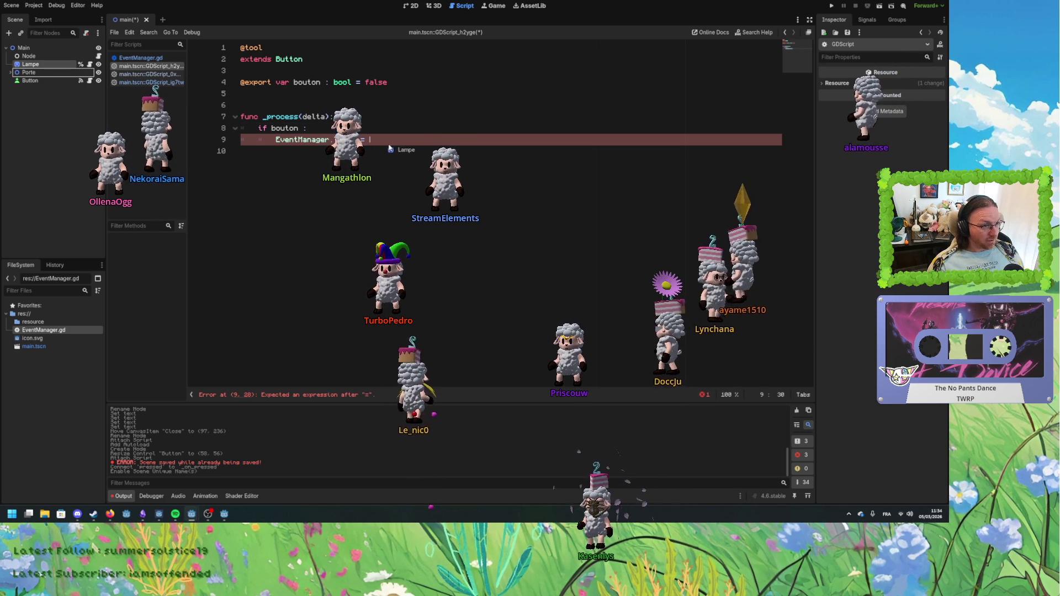
click(422, 149)
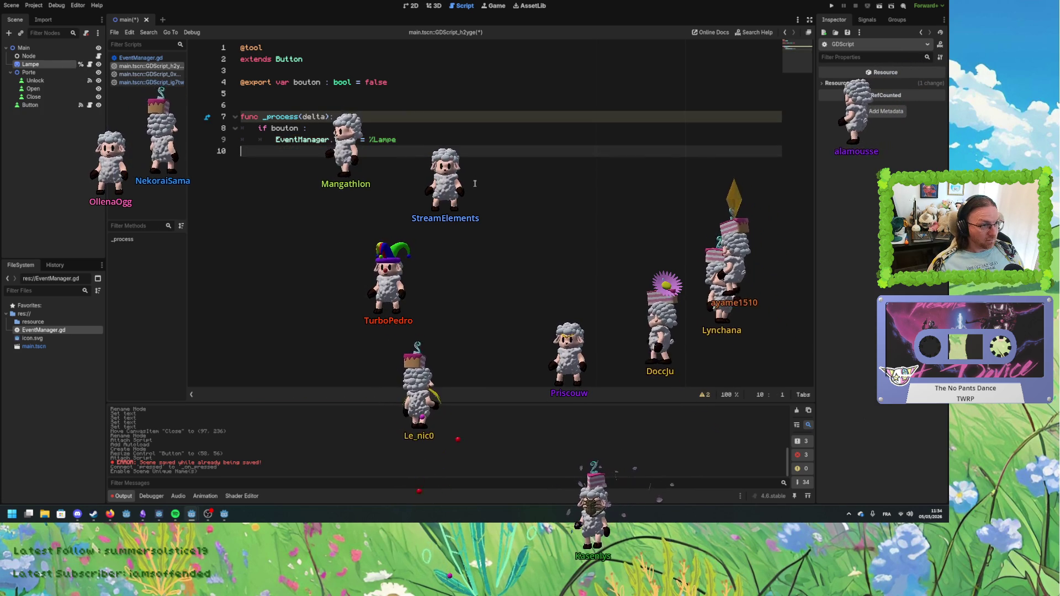
click(483, 141)
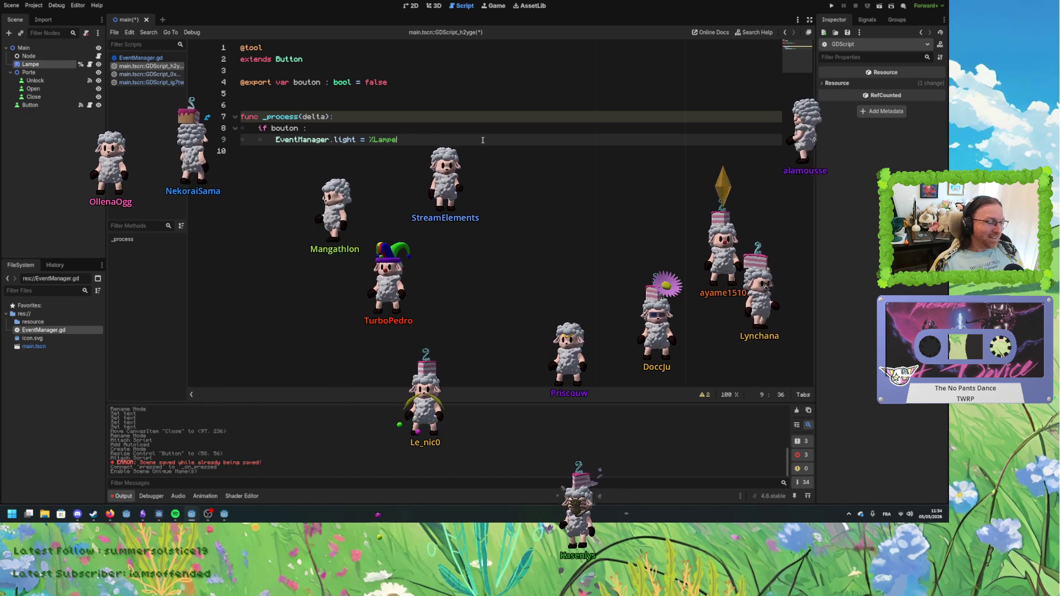
key(Return)
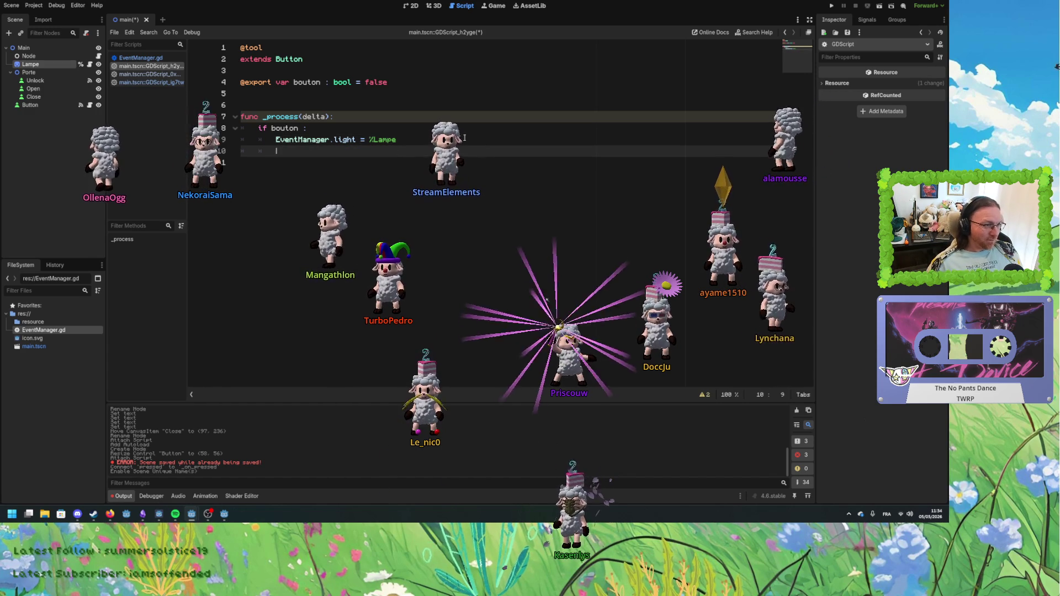
- Add 'bouton = false' after the light assignment and save the script
double_click(285, 127)
text(bouton = )
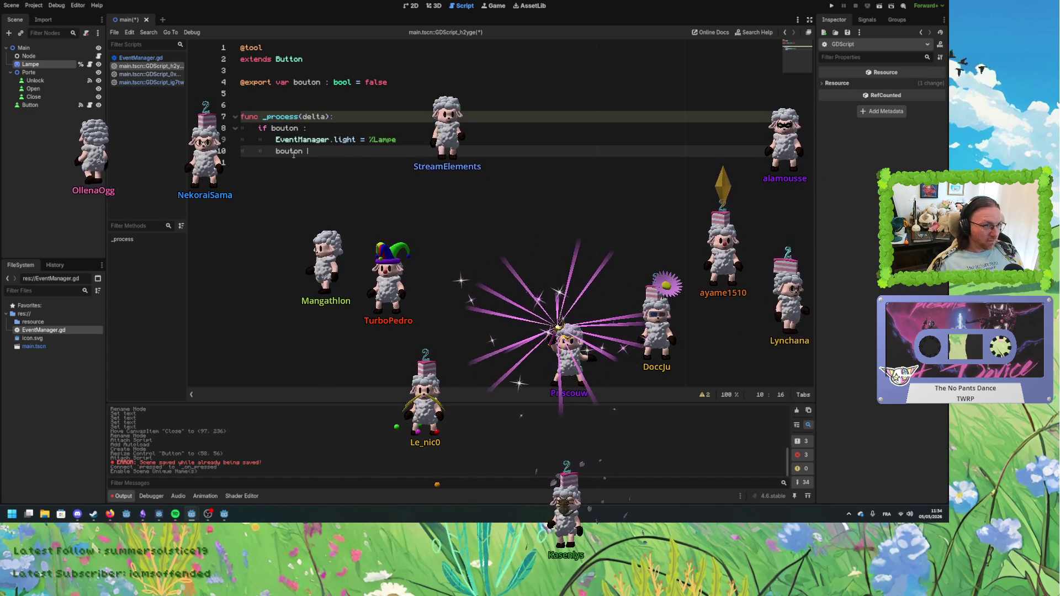
text(false)
key(Return)
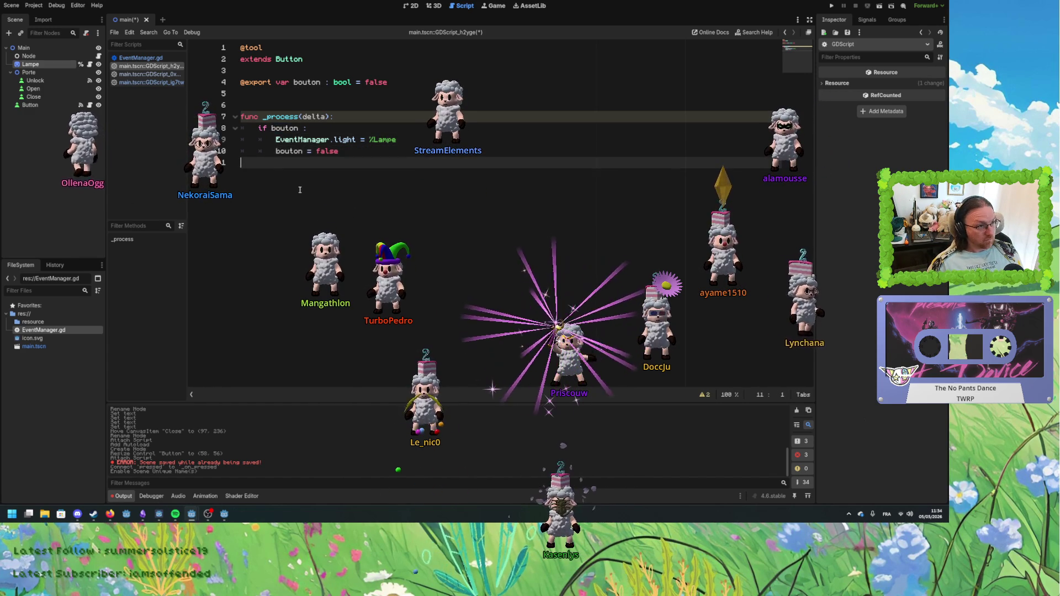
key(ctrl+s)
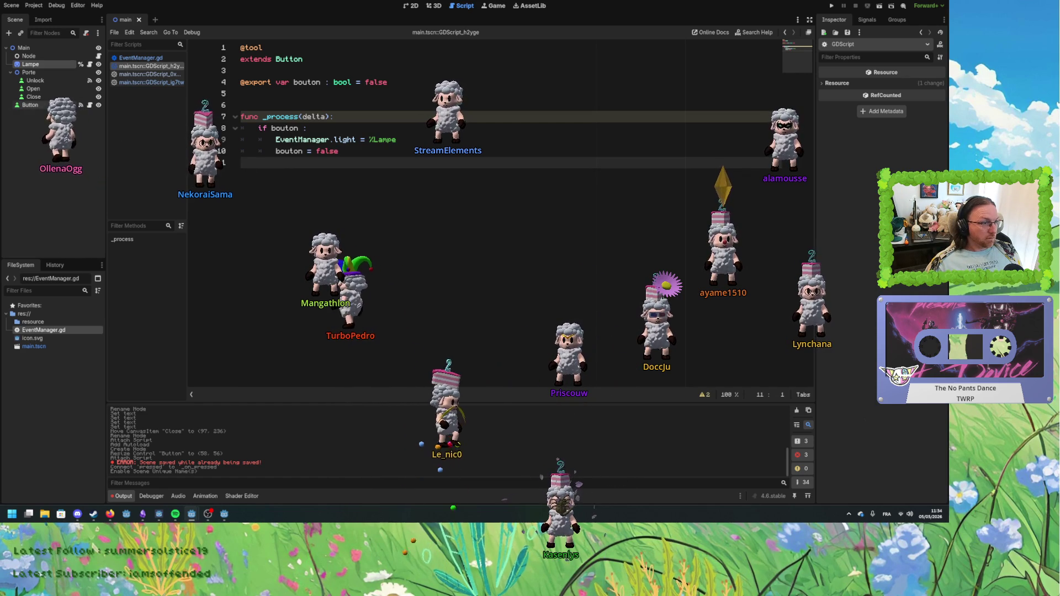
key(BackSpace)
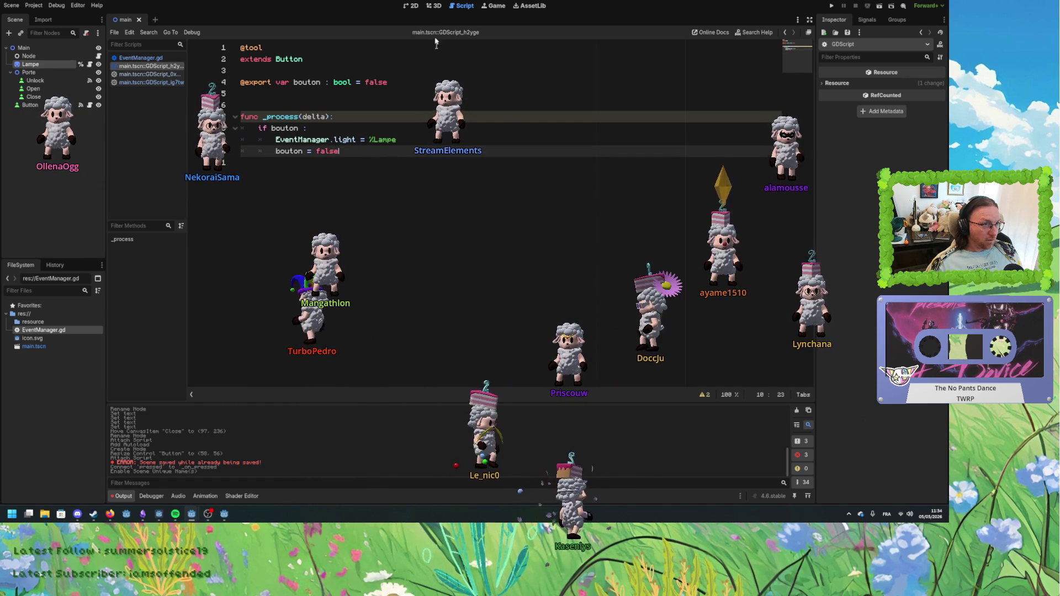
click(413, 8)
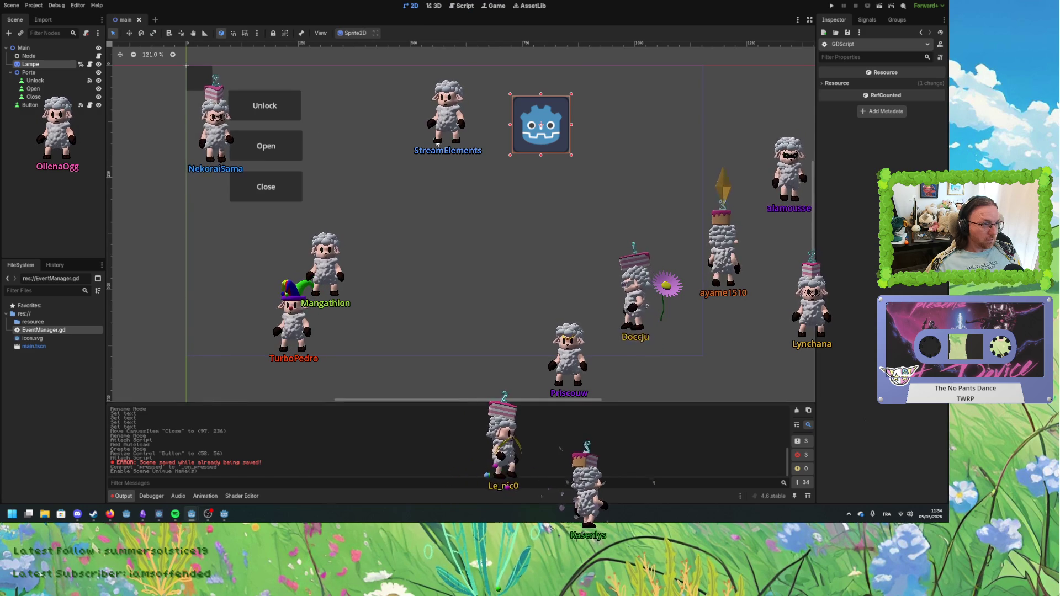
- Tick the Button node's Bouton property On, save main.tscn, and reopen its built-in script
click(200, 78)
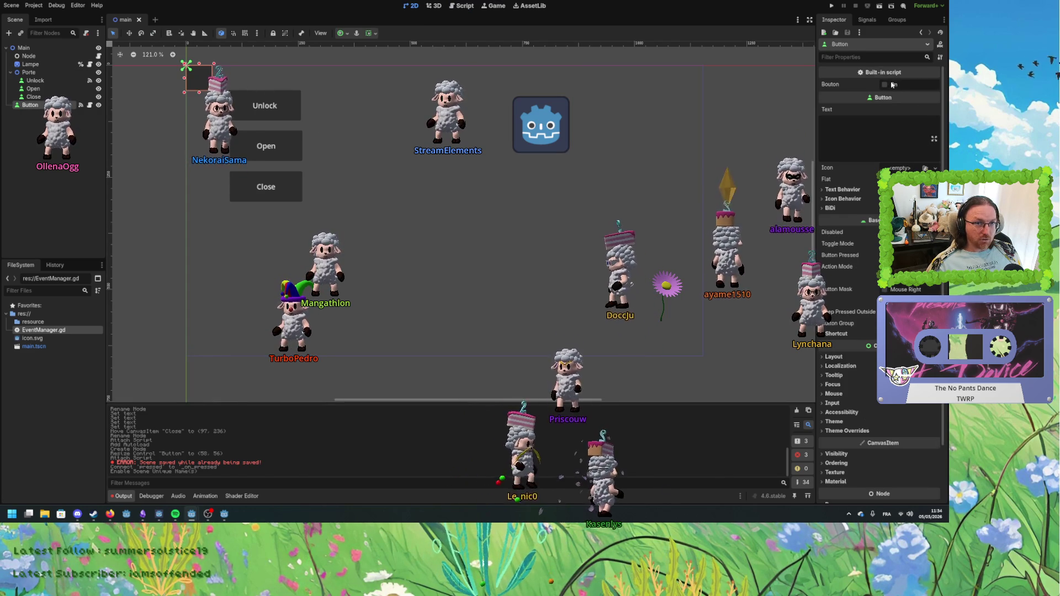
click(556, 130)
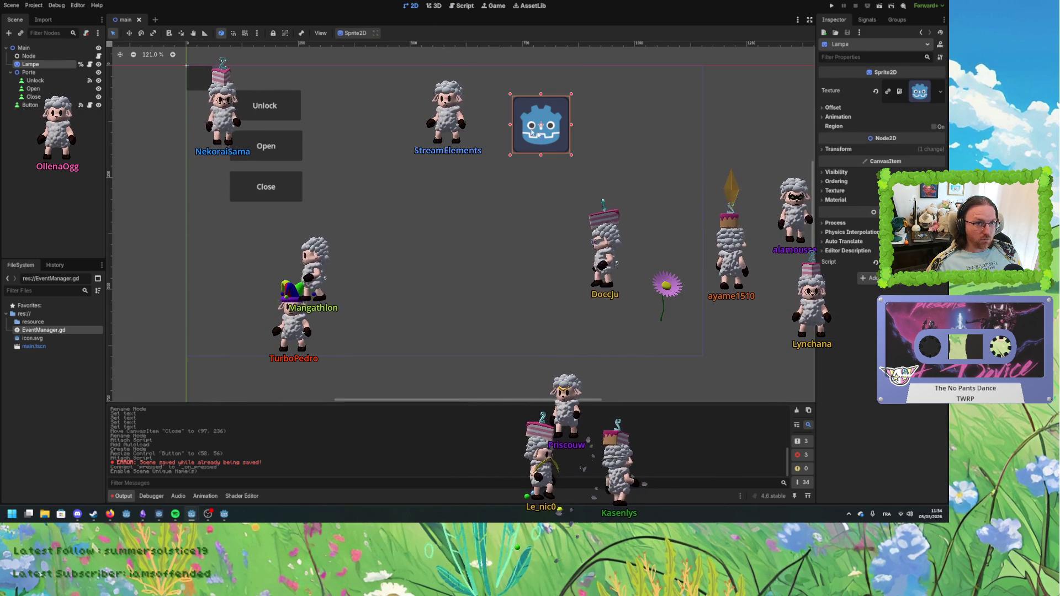
click(207, 82)
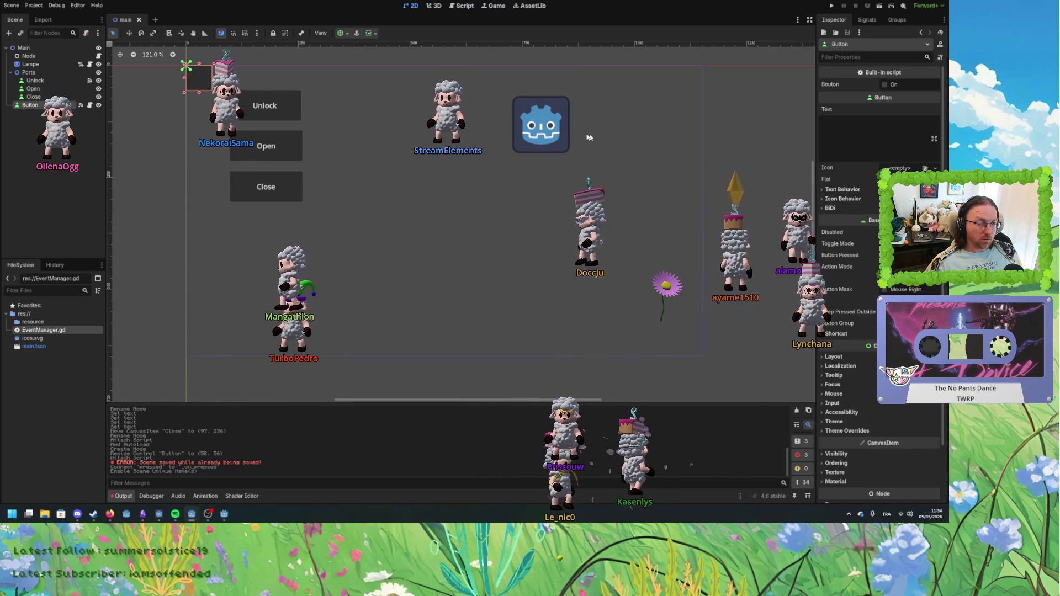
click(884, 85)
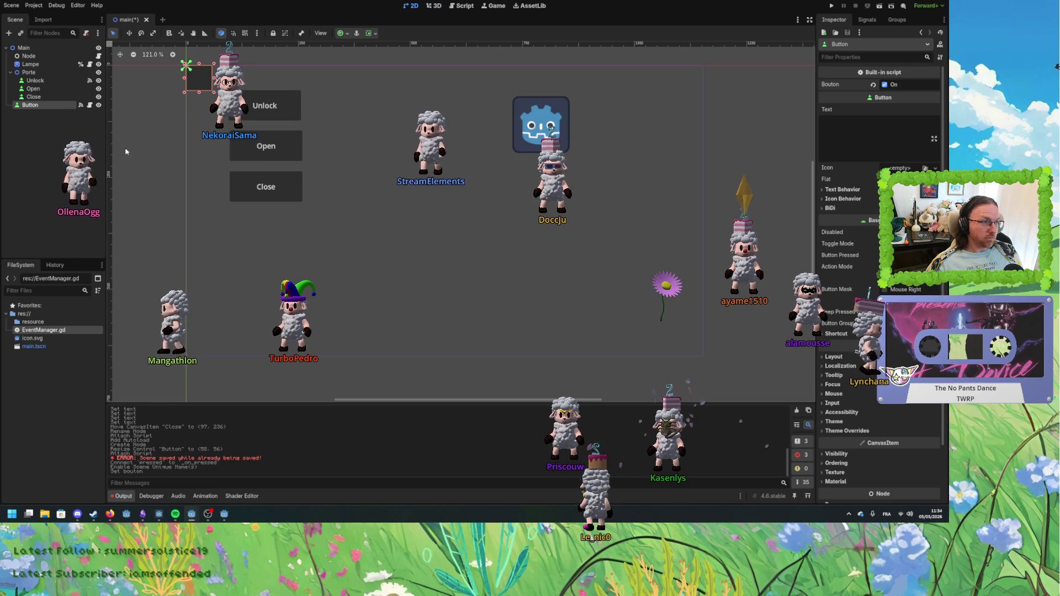
key(ctrl+s)
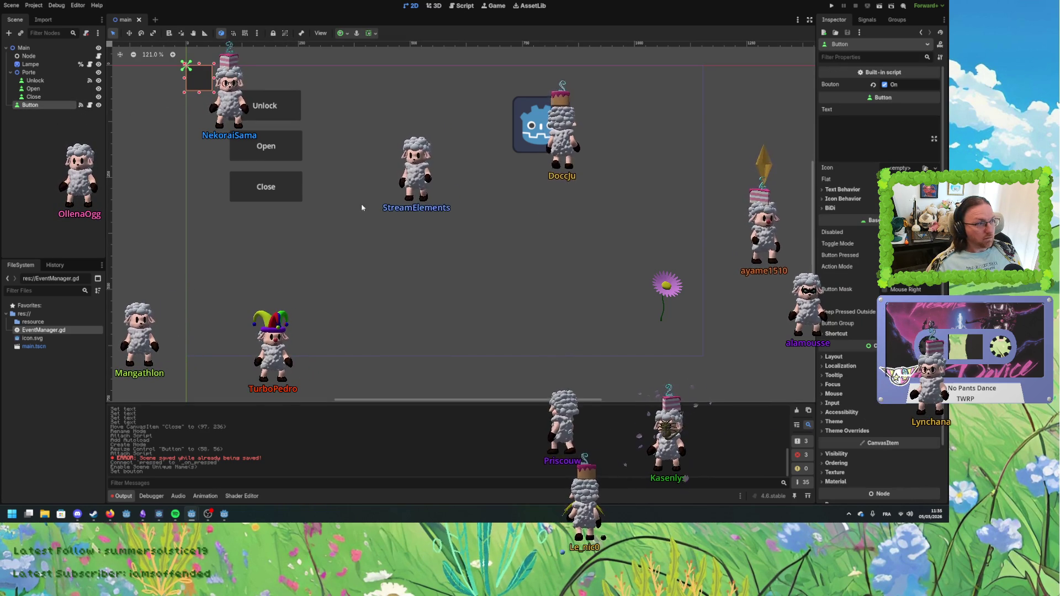
click(90, 105)
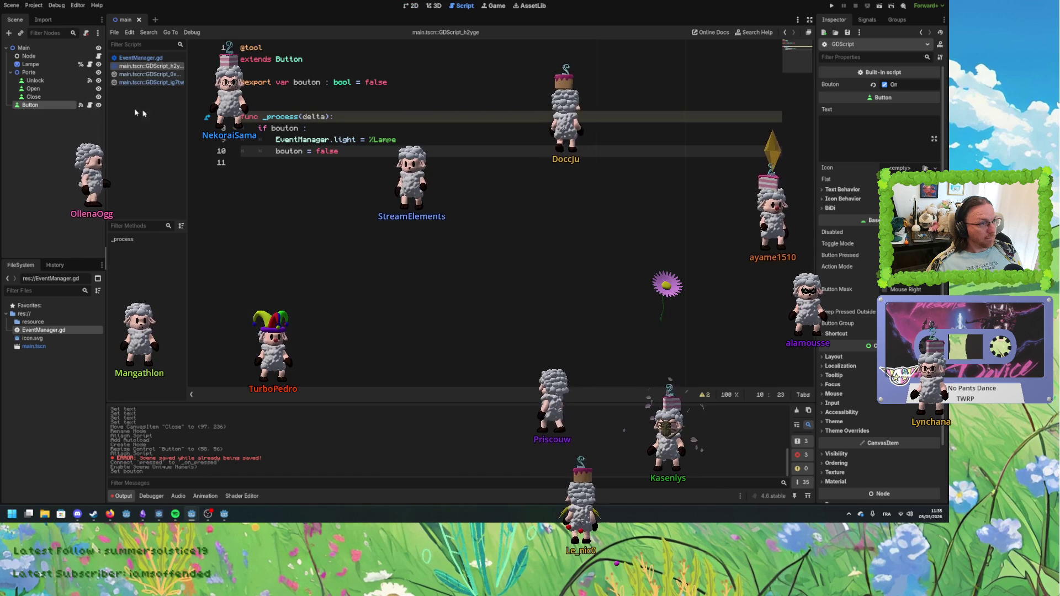
- Review the _process code, switch Bouton back off, and save the script
double_click(283, 117)
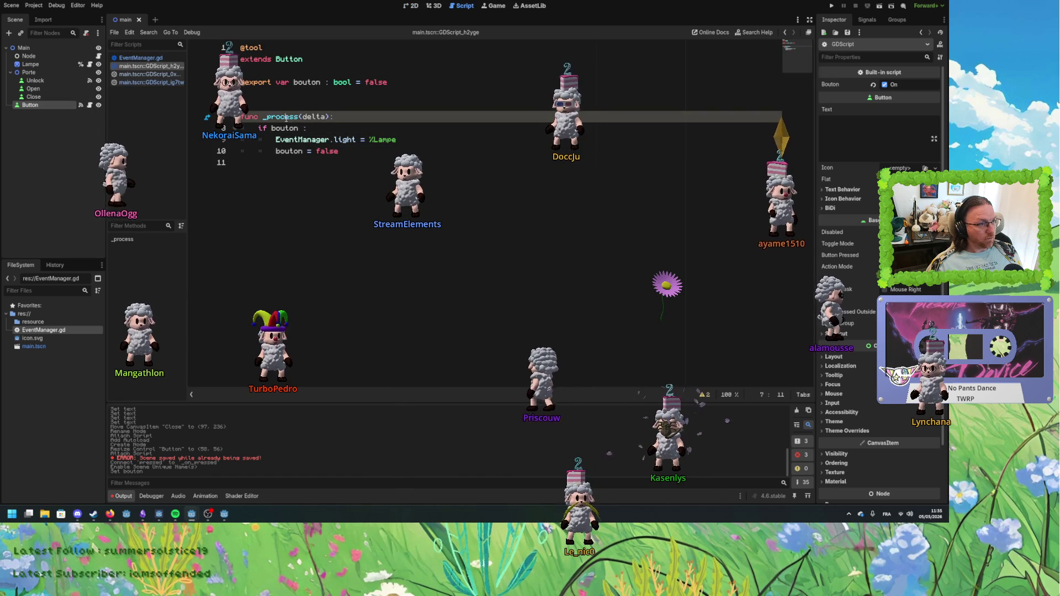
double_click(289, 151)
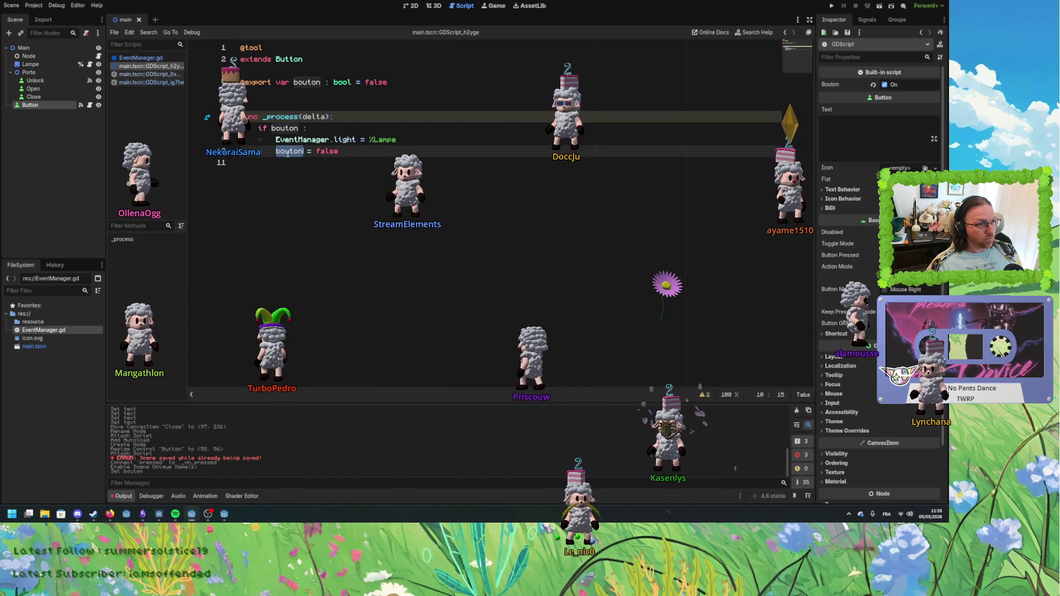
click(354, 155)
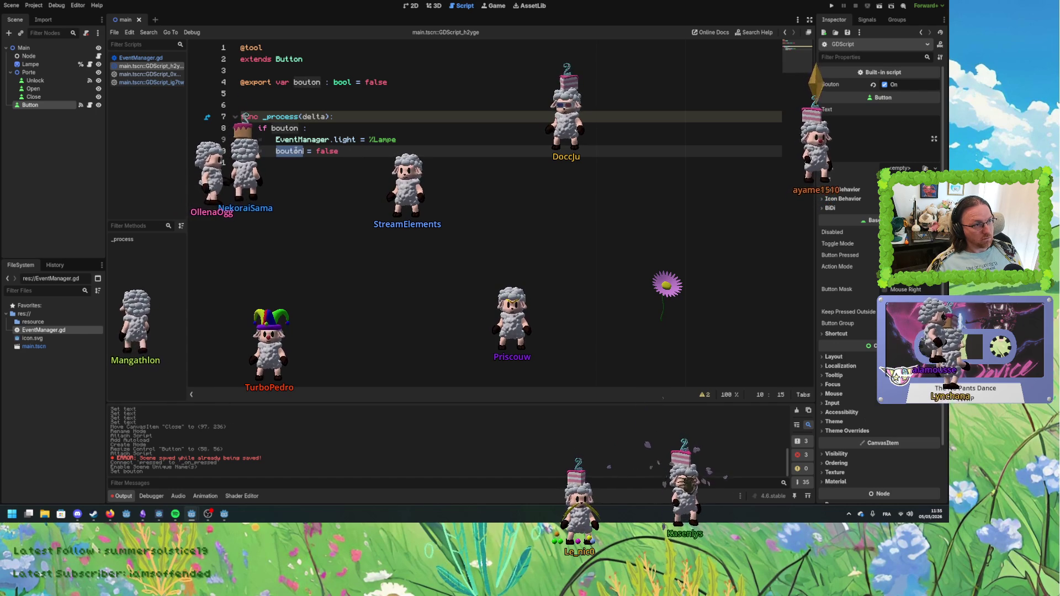
double_click(305, 83)
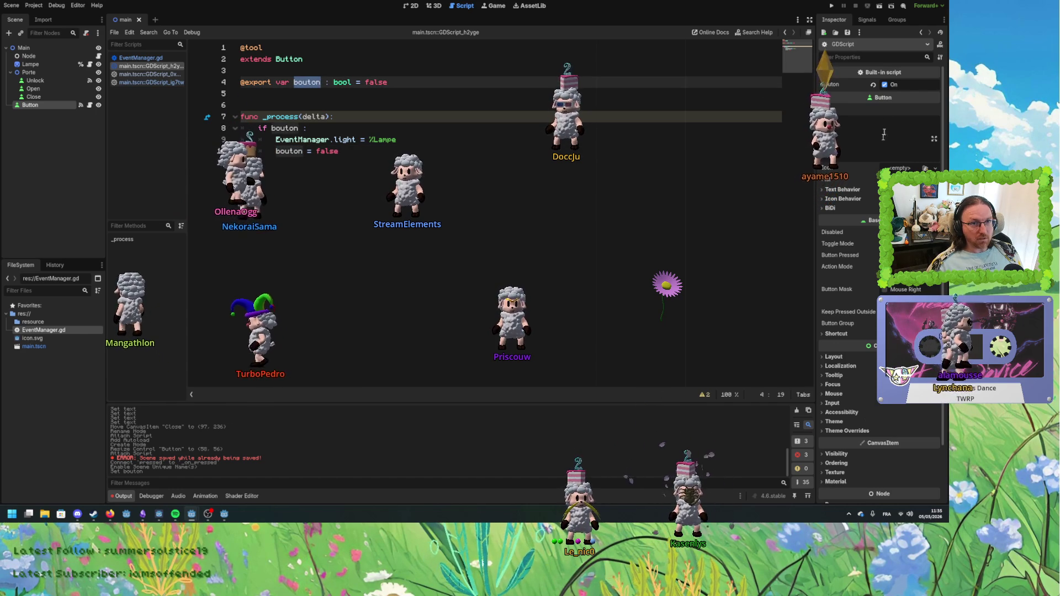
click(886, 85)
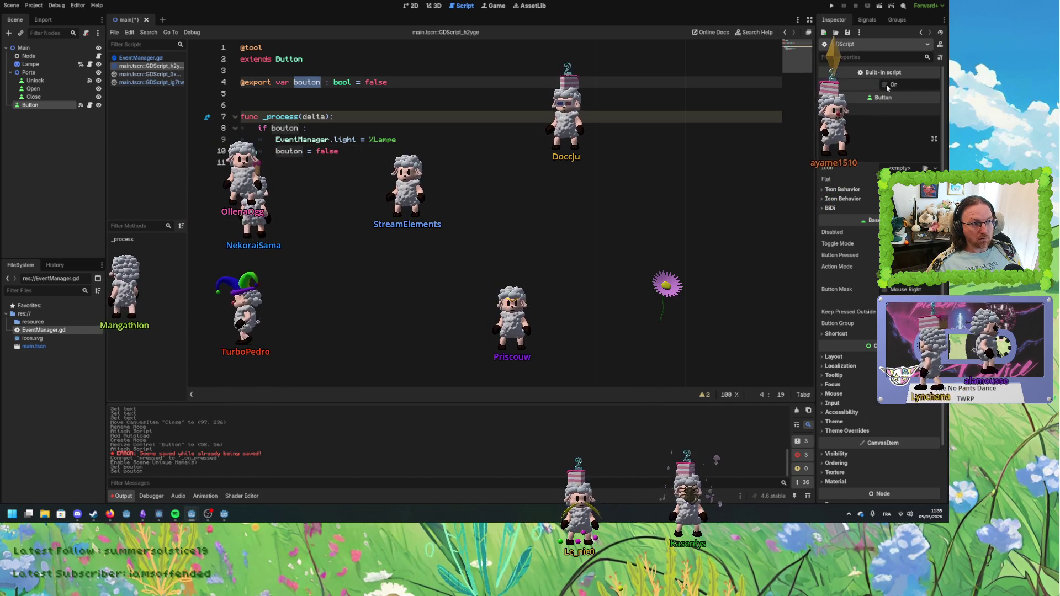
click(442, 239)
key(ctrl+s)
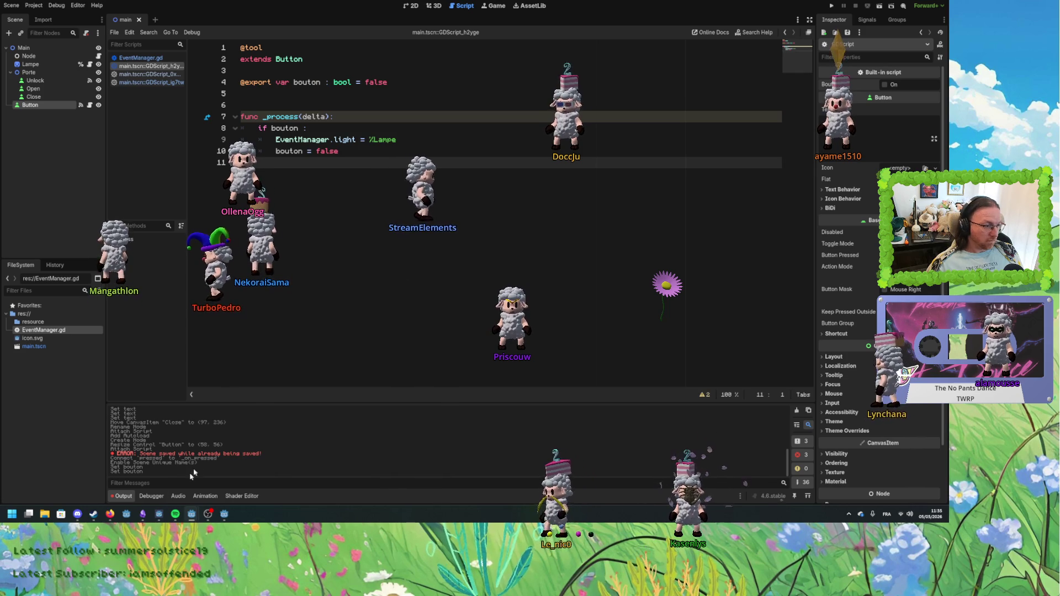
- Switch to the museum game jam Godot project window
mouse_move(159, 514)
mouse_move(221, 486)
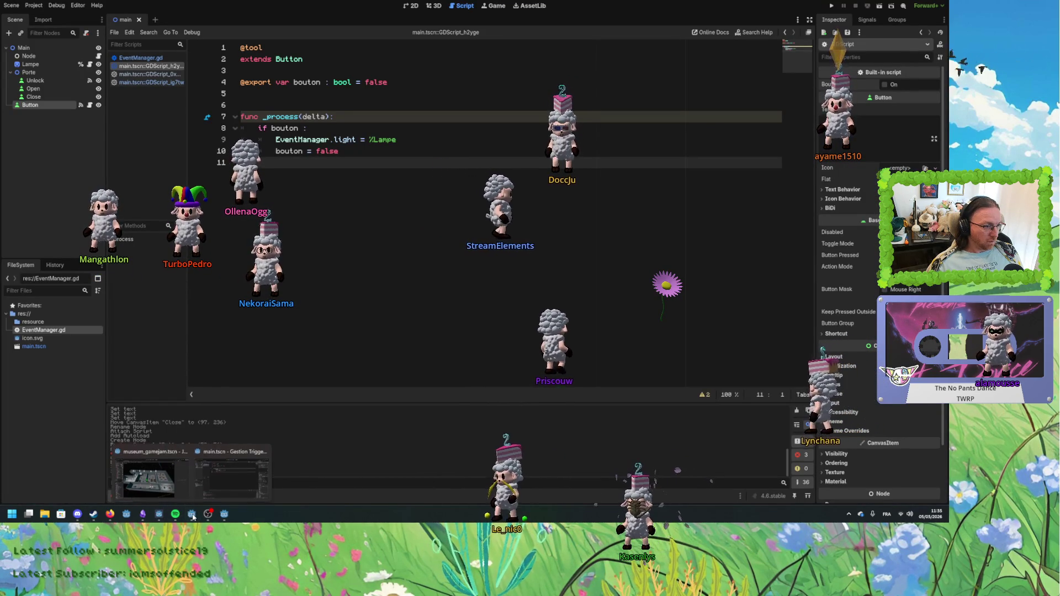
click(160, 486)
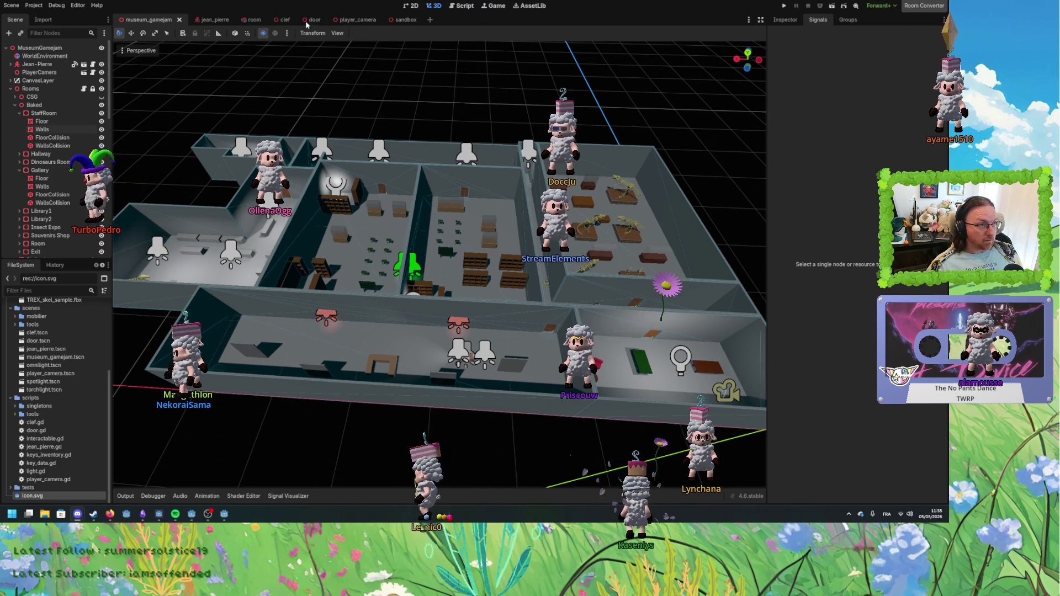
click(251, 20)
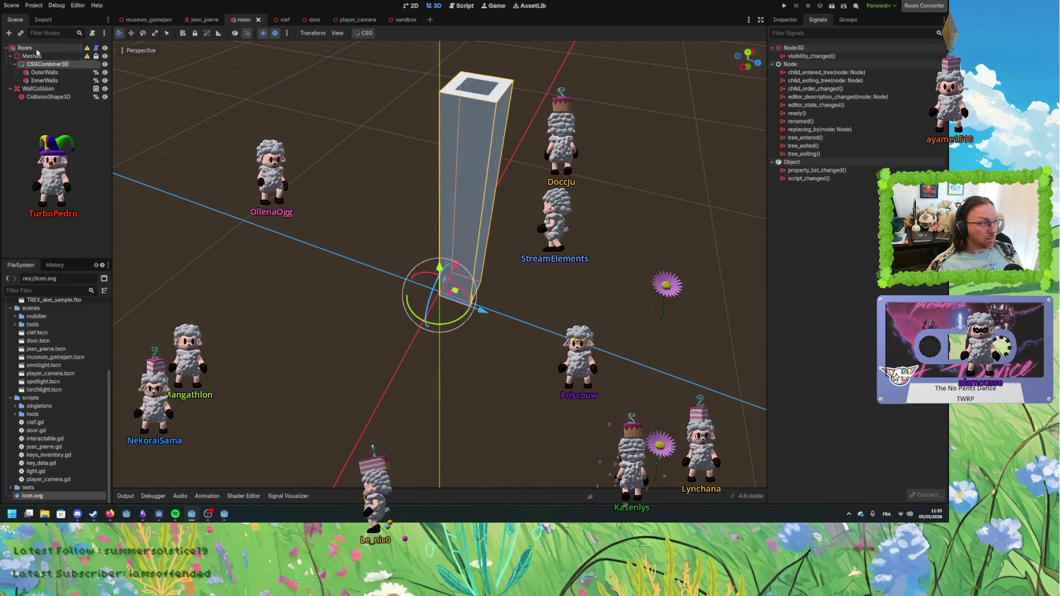
click(787, 21)
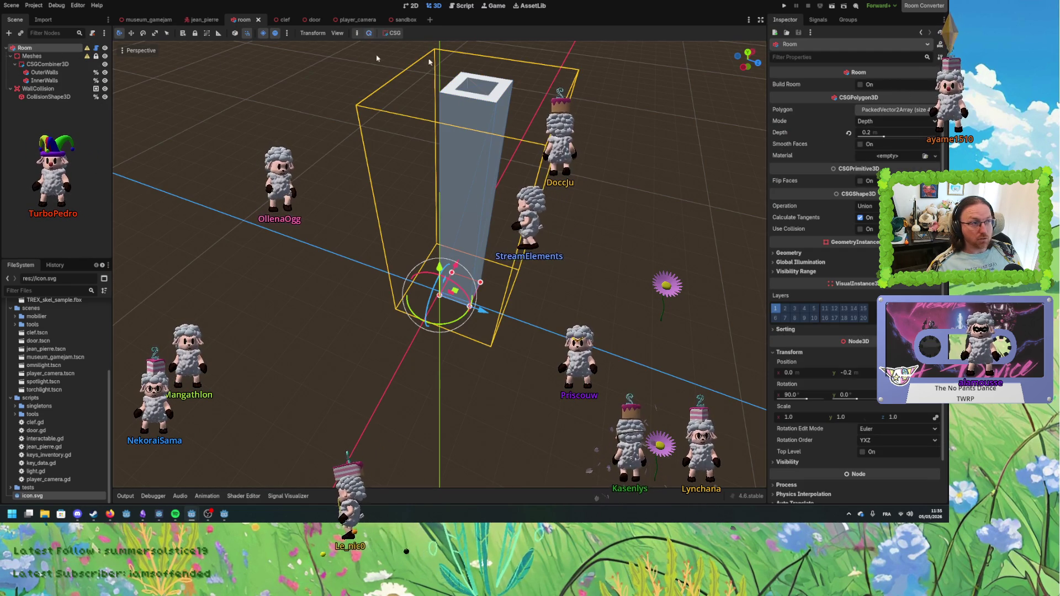
click(96, 48)
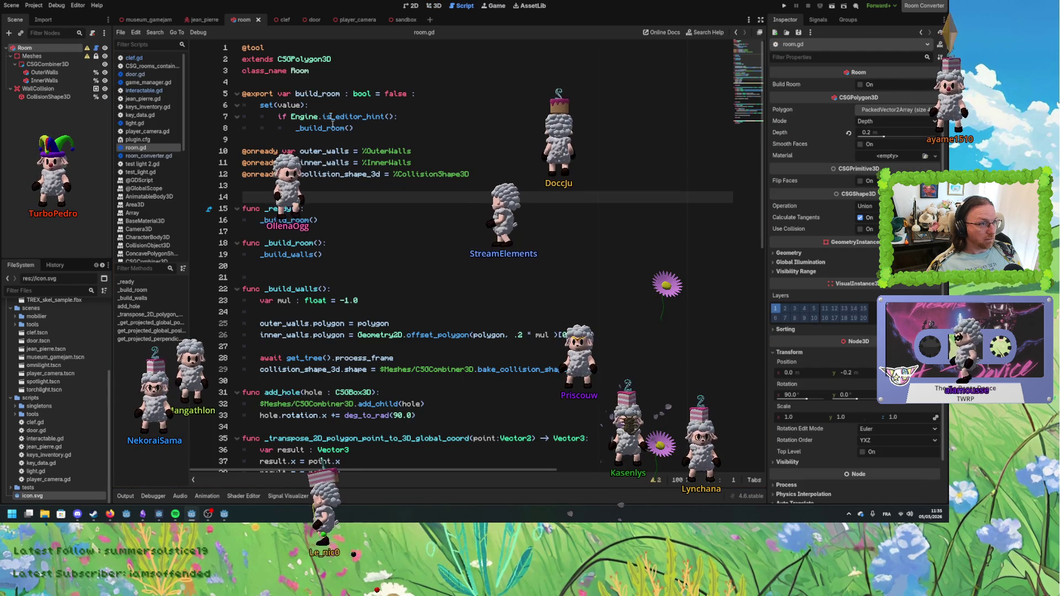
double_click(277, 220)
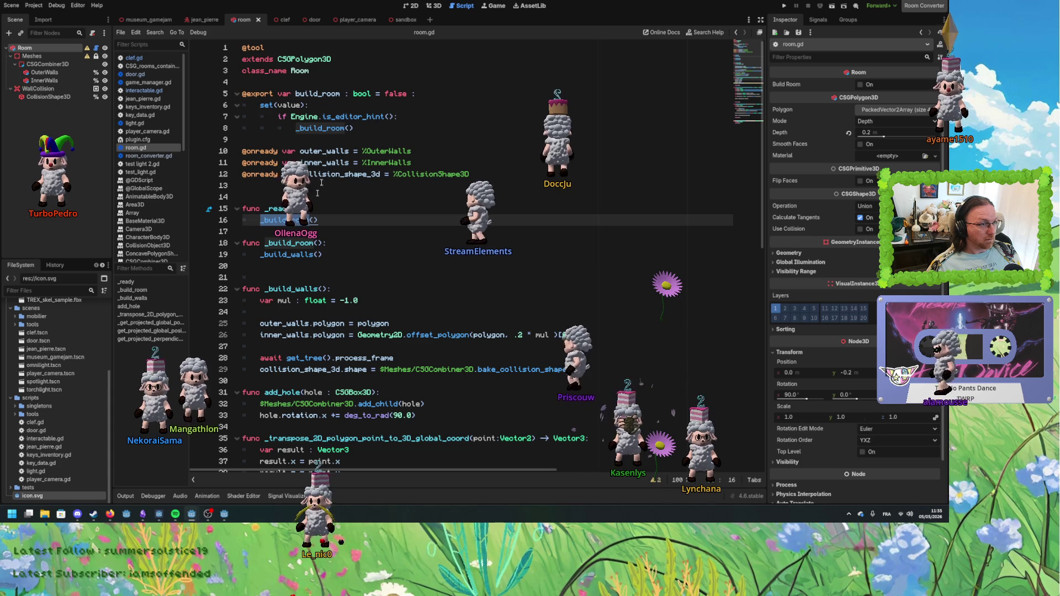
double_click(326, 128)
double_click(321, 95)
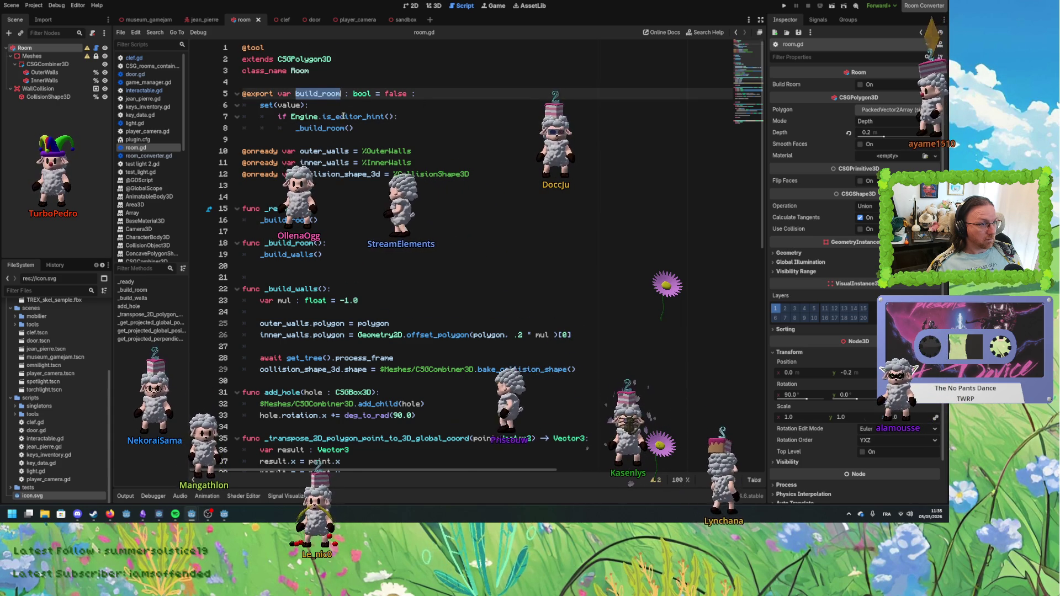
key(Page_Down)
key(Page_Down)
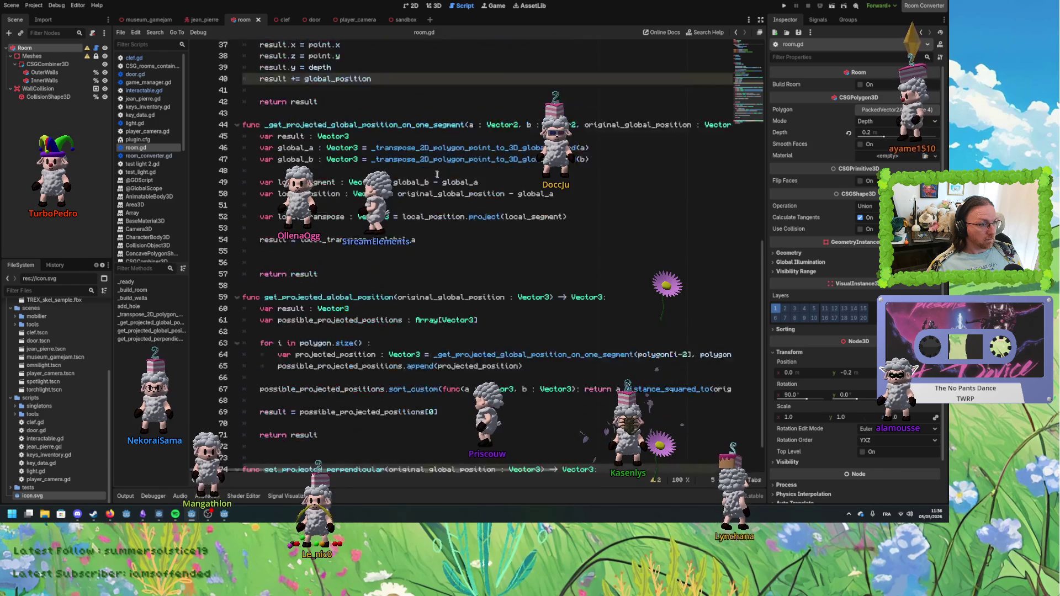
scroll(468, 224, up, 15)
double_click(318, 93)
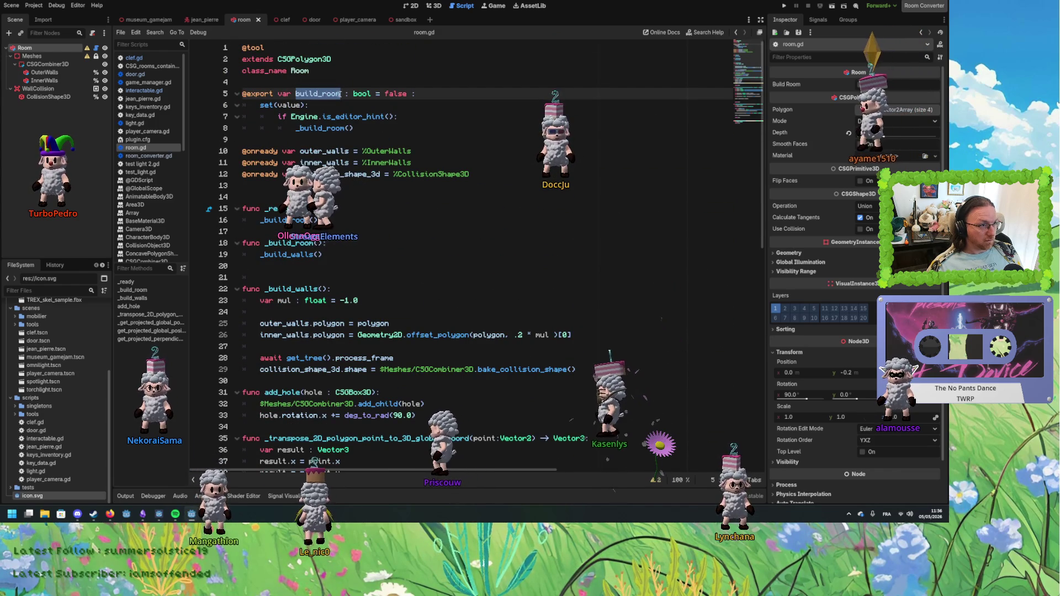
double_click(300, 105)
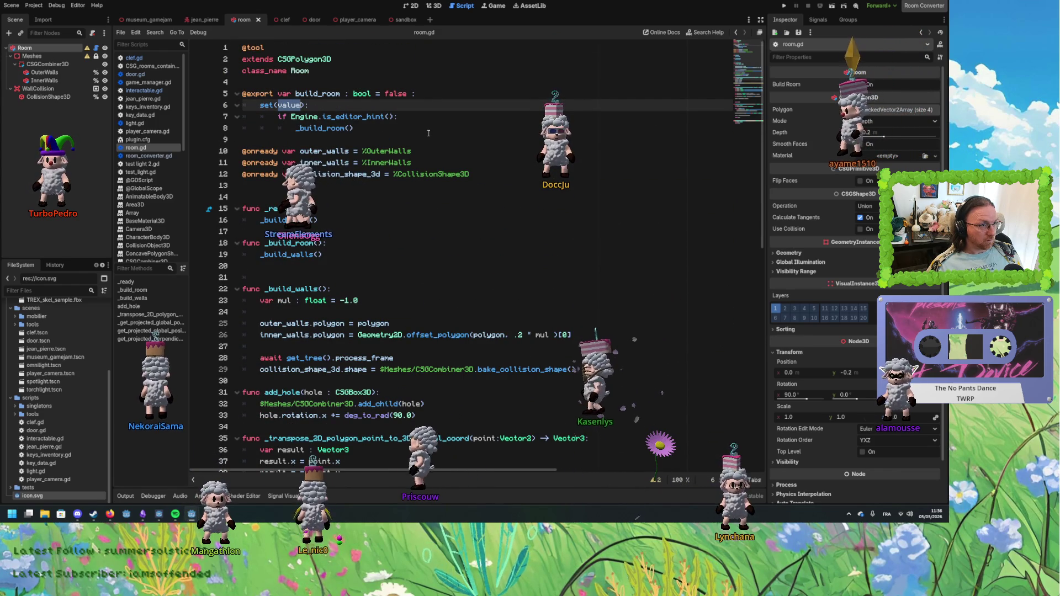
click(326, 128)
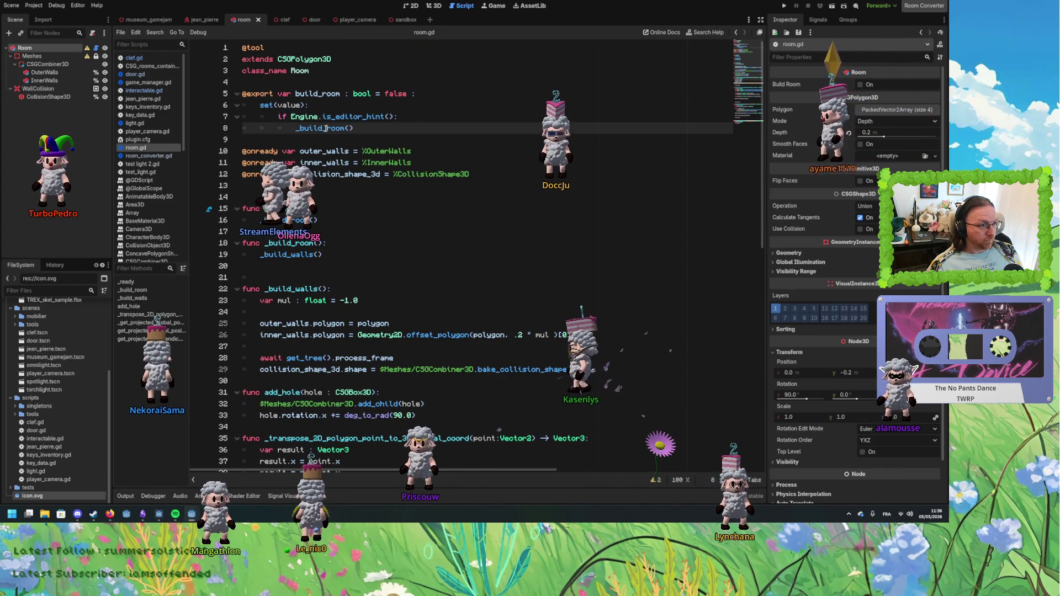
scroll(364, 149, down, 1)
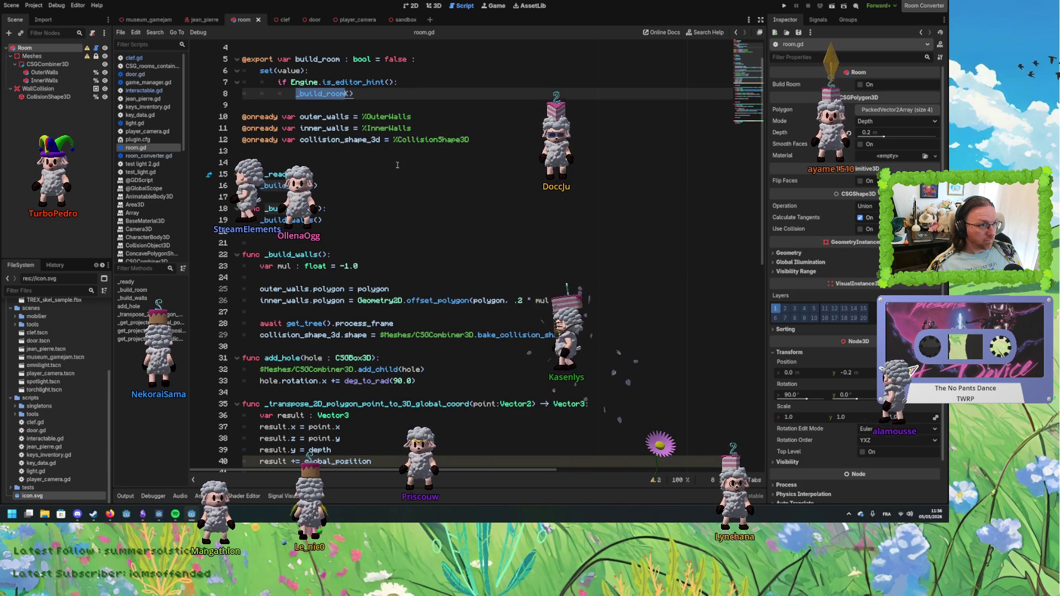
scroll(401, 171, down, 12)
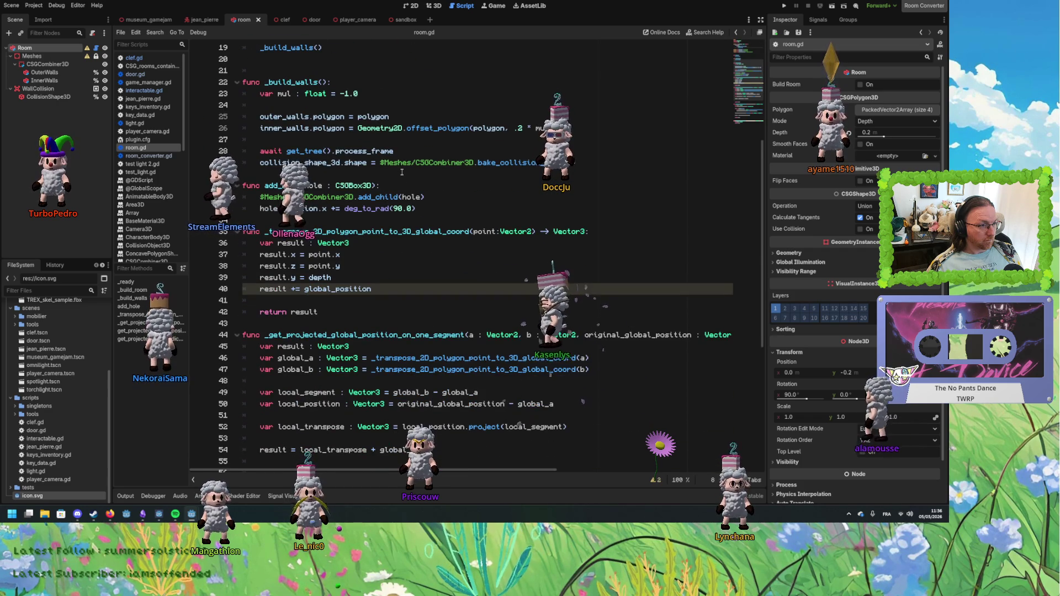
scroll(404, 192, up, 13)
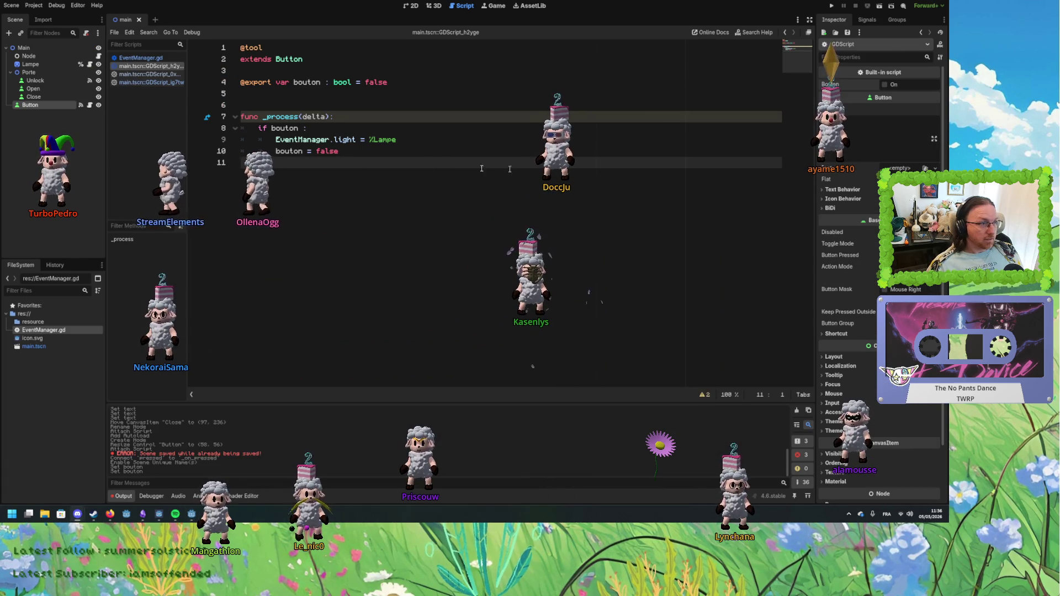
- Start a setter block under the exported bouton declaration
click(394, 153)
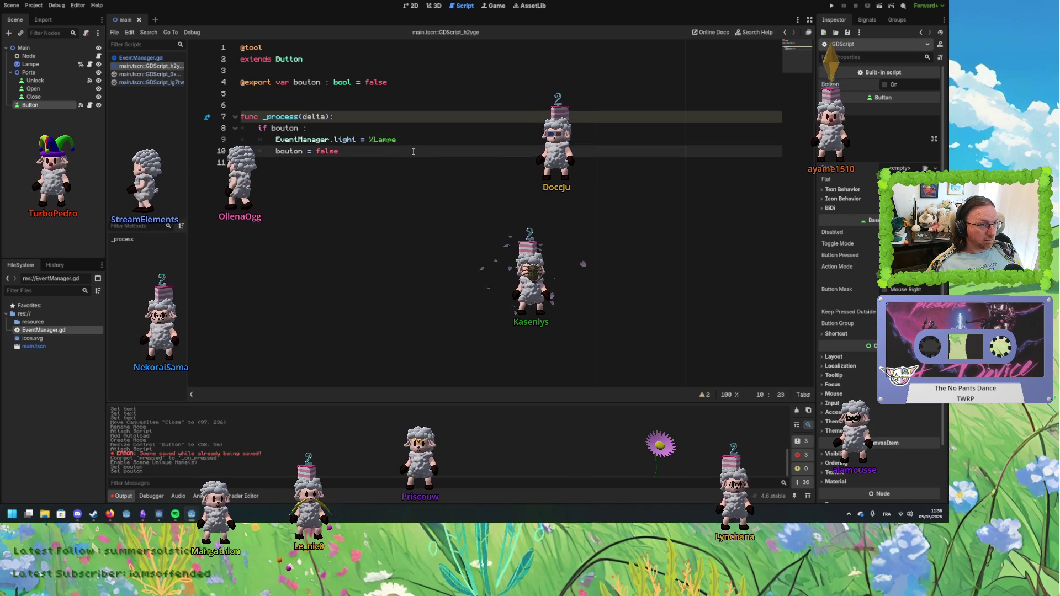
click(413, 140)
click(411, 82)
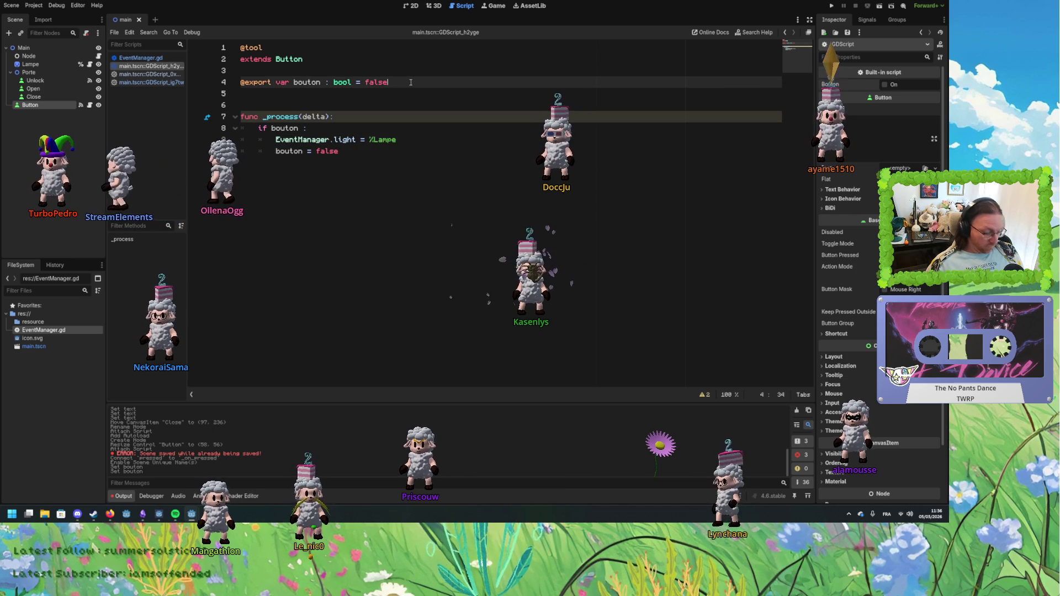
text(:)
key(Return)
text(set()
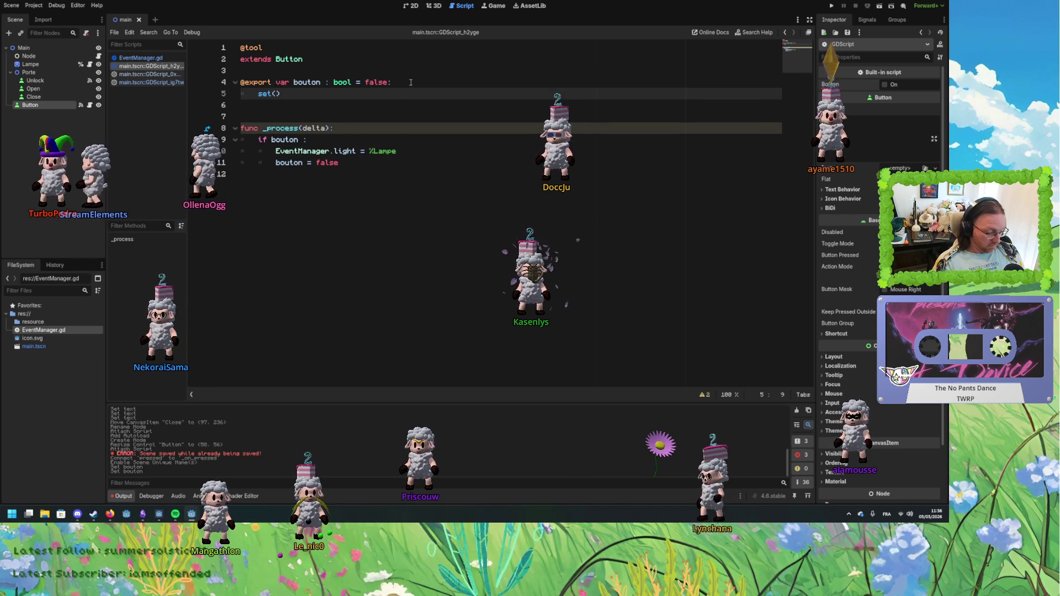
text(e)
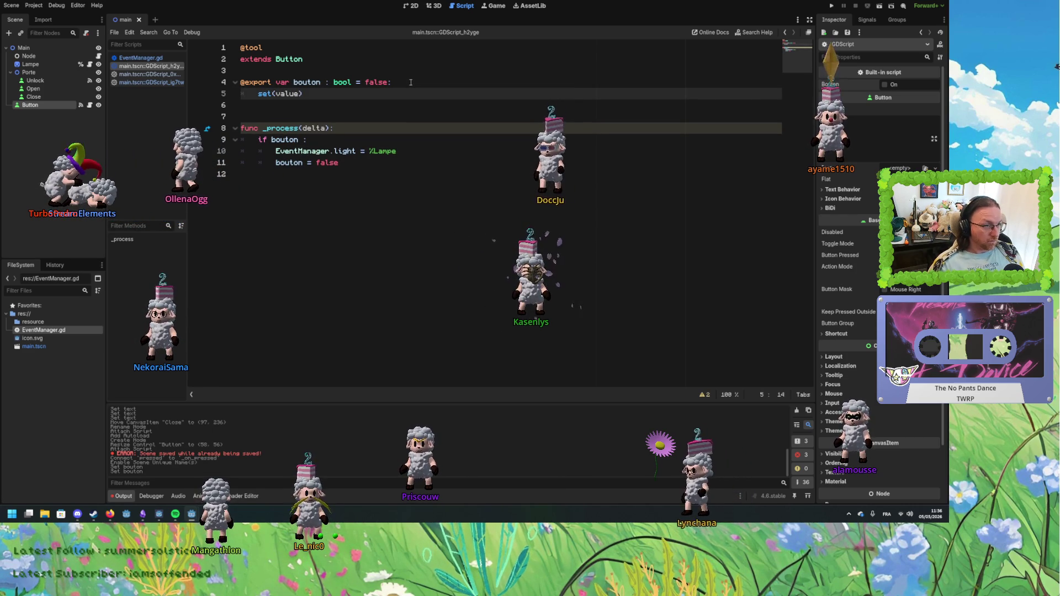
text(:)
key(Return)
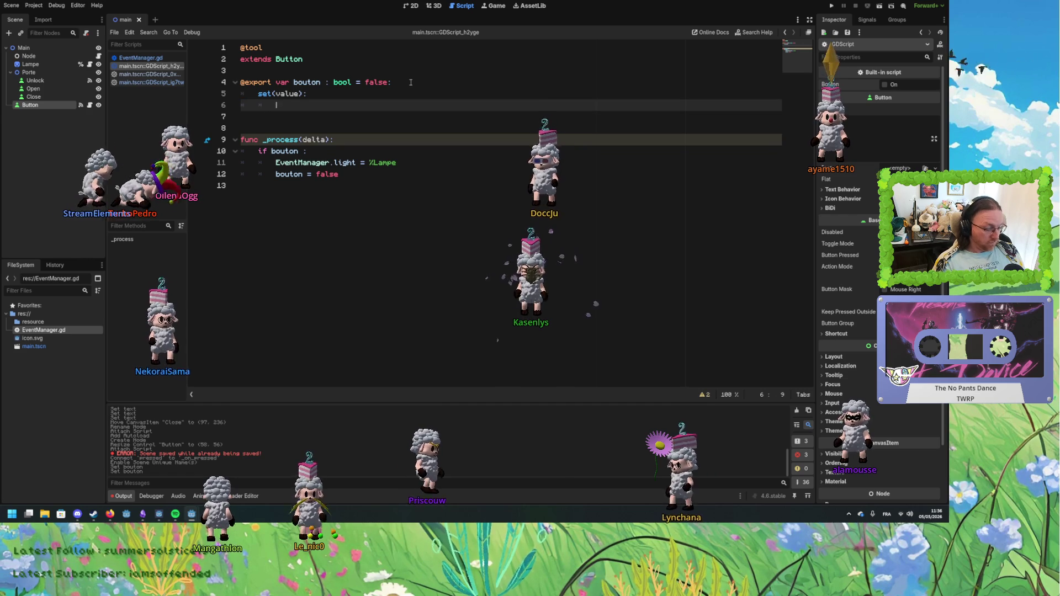
text(()
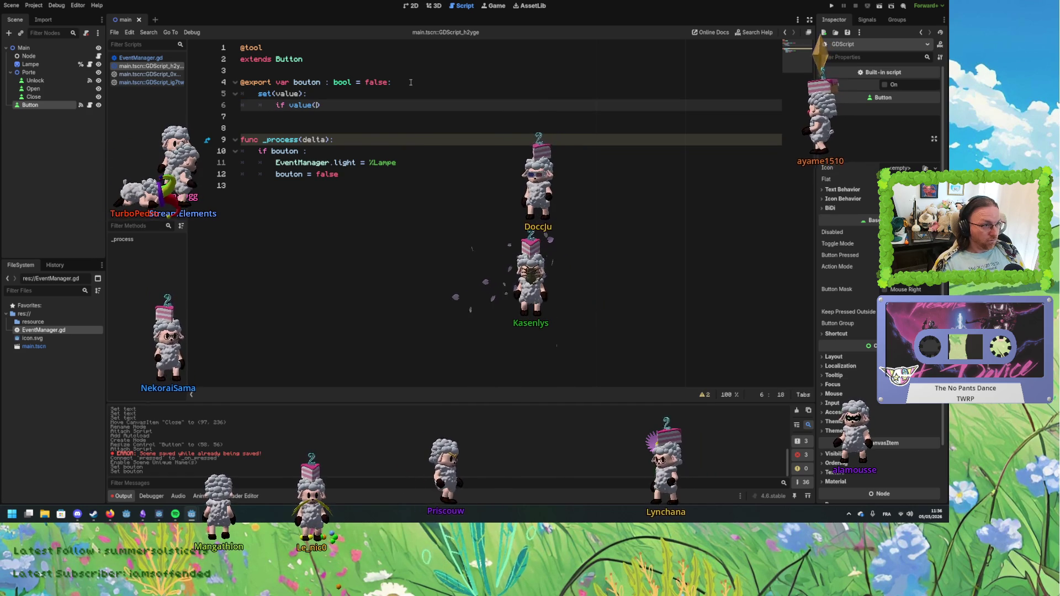
drag(363, 173, 330, 173)
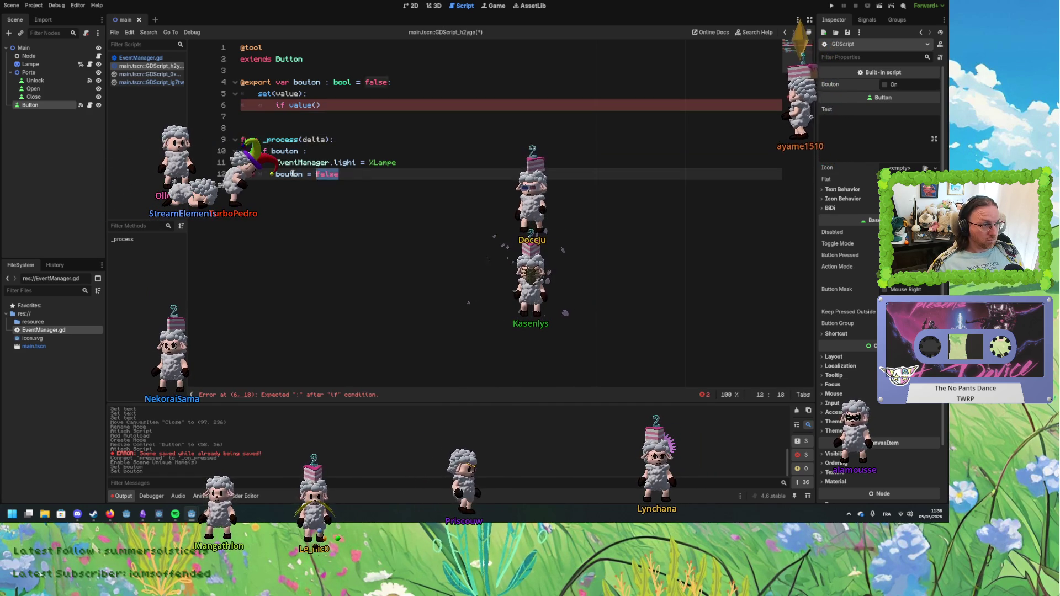
- Move 'EventManager.light = %Lampe' into the setter's if block, delete the old _process, and save
click(321, 105)
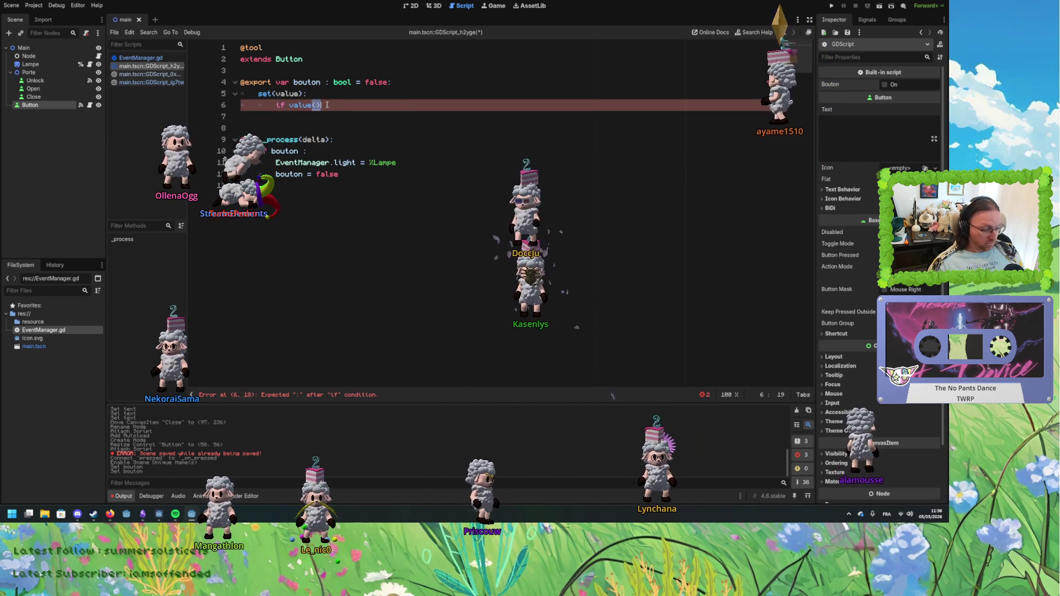
key(Return)
mouse_move(396, 174)
mouse_down()
mouse_move(276, 174)
mouse_move(363, 141)
mouse_up()
key(ctrl+x)
click(303, 122)
key(ctrl+v)
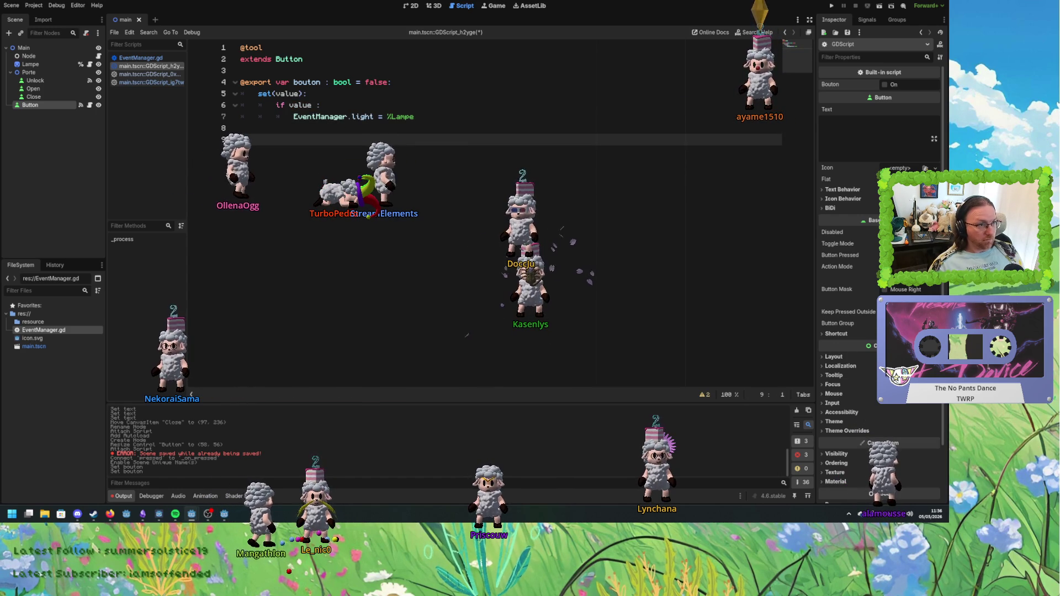
key(BackSpace)
key(BackSpace)
key(ctrl+s)
- Toggle Bouton on and off, undo back to the _process version, save, and run with F5
click(886, 84)
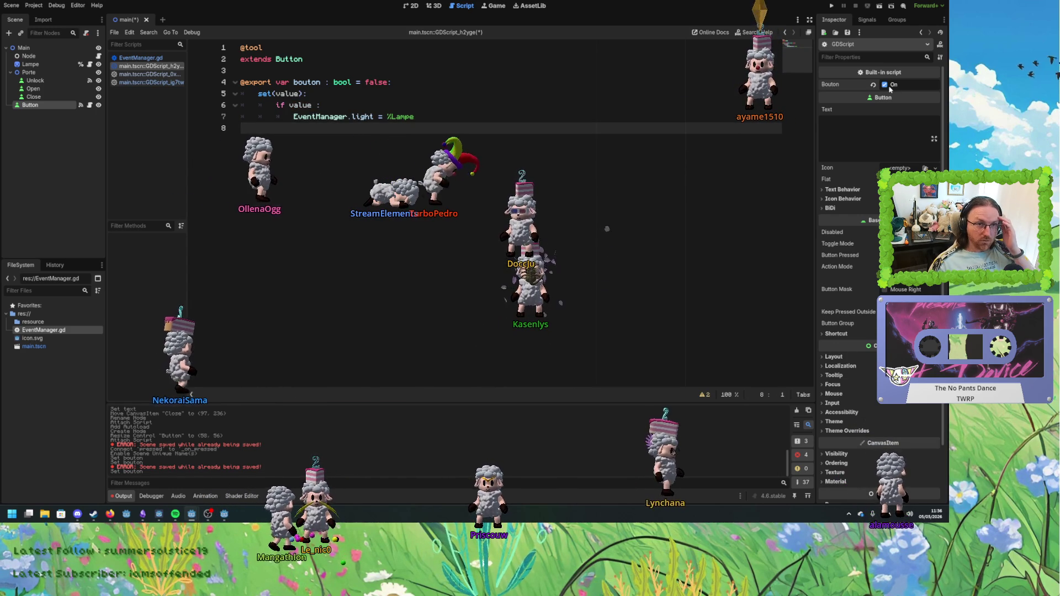
click(886, 84)
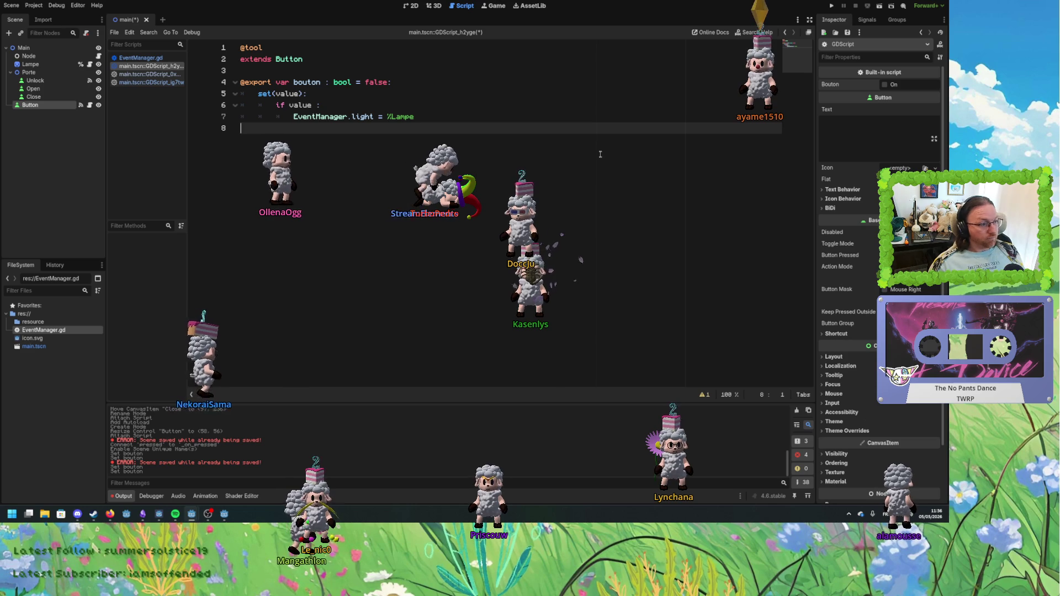
key(ctrl+z)
key(ctrl+z)
key(ctrl+z)
key(ctrl+z)
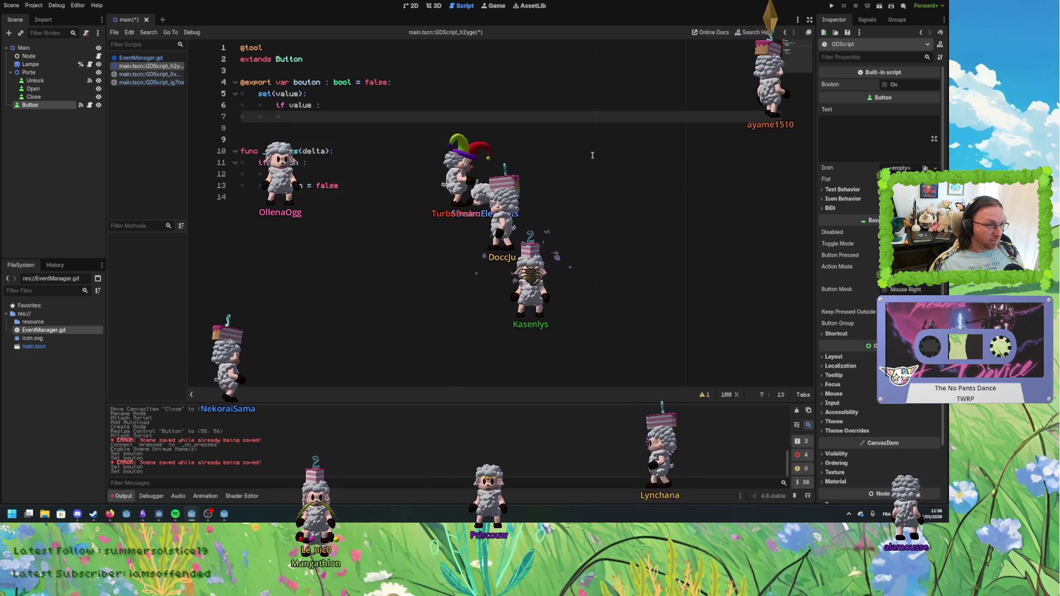
key(ctrl+z)
key(ctrl+z)
key(ctrl+z)
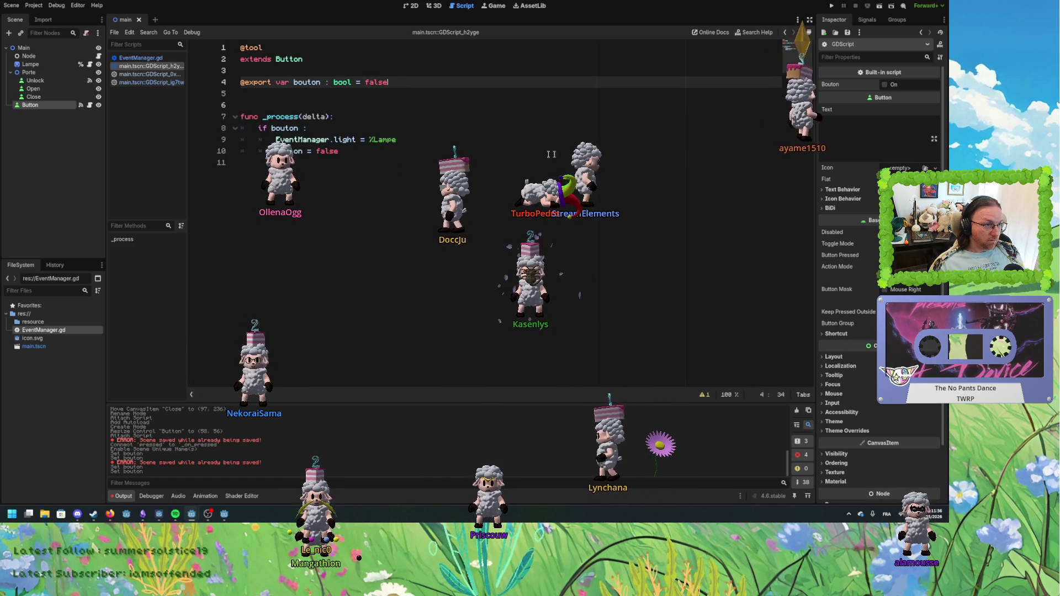
click(354, 149)
key(ctrl+s)
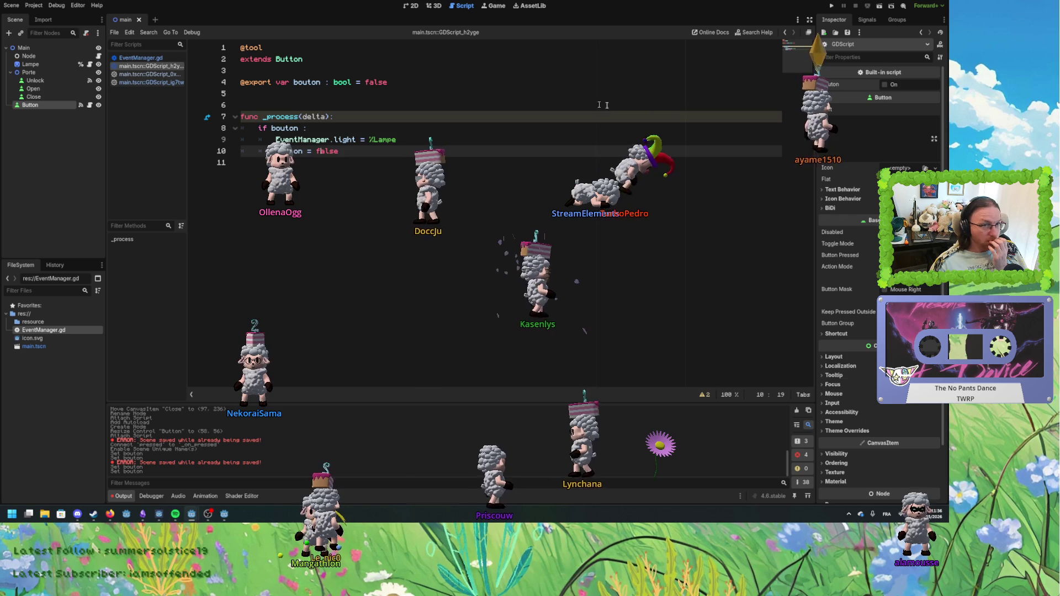
key(F5)
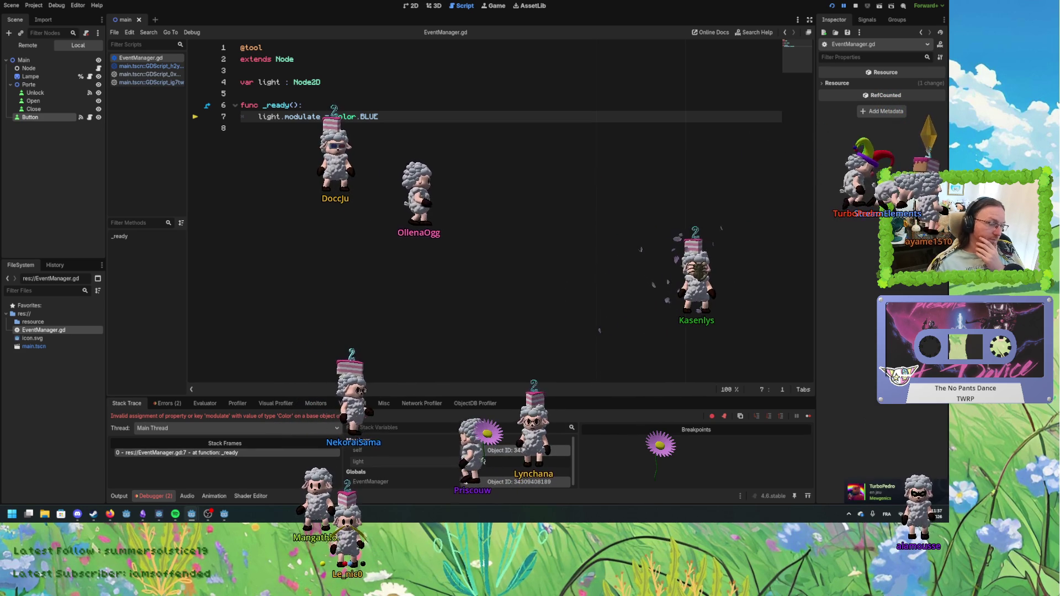
click(399, 351)
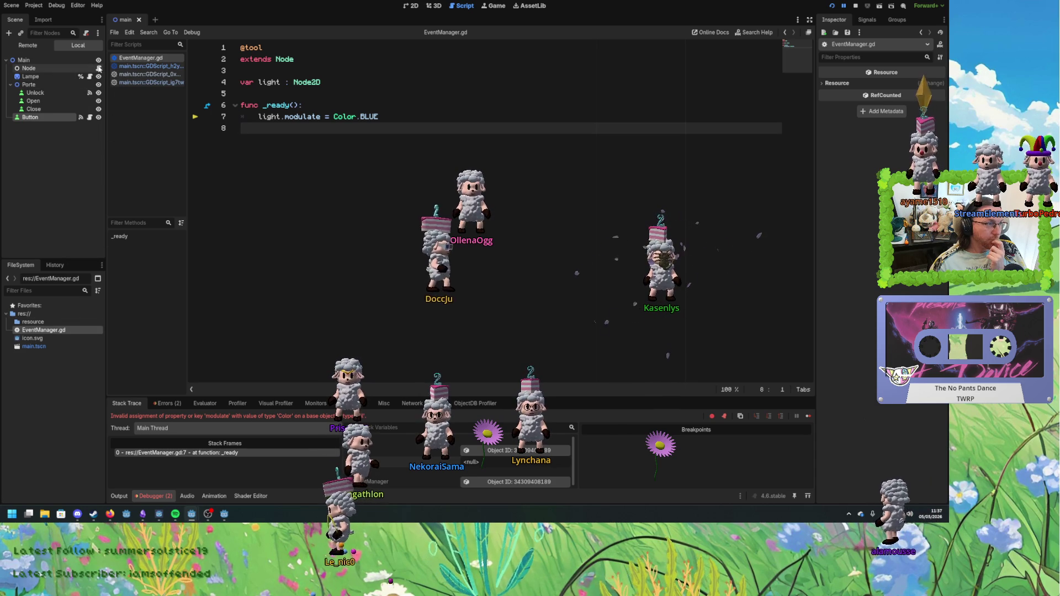
click(152, 66)
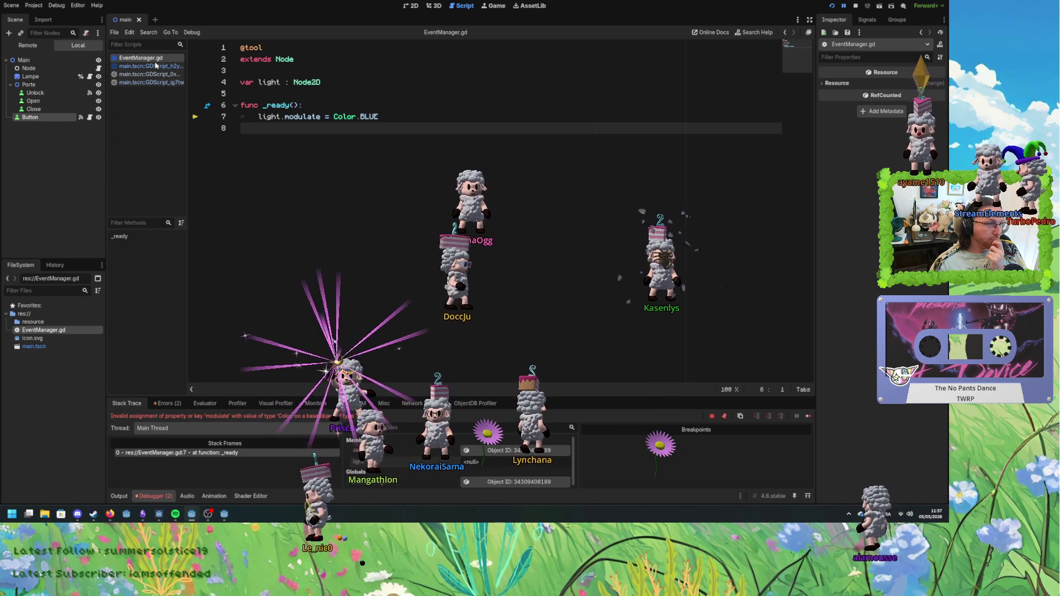
click(154, 58)
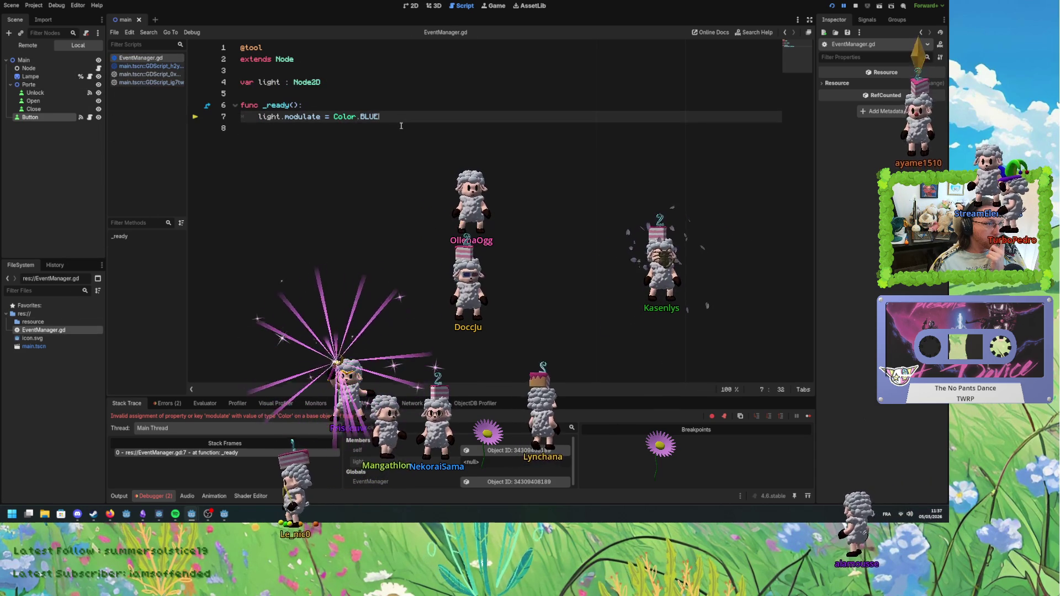
key(shift+Home)
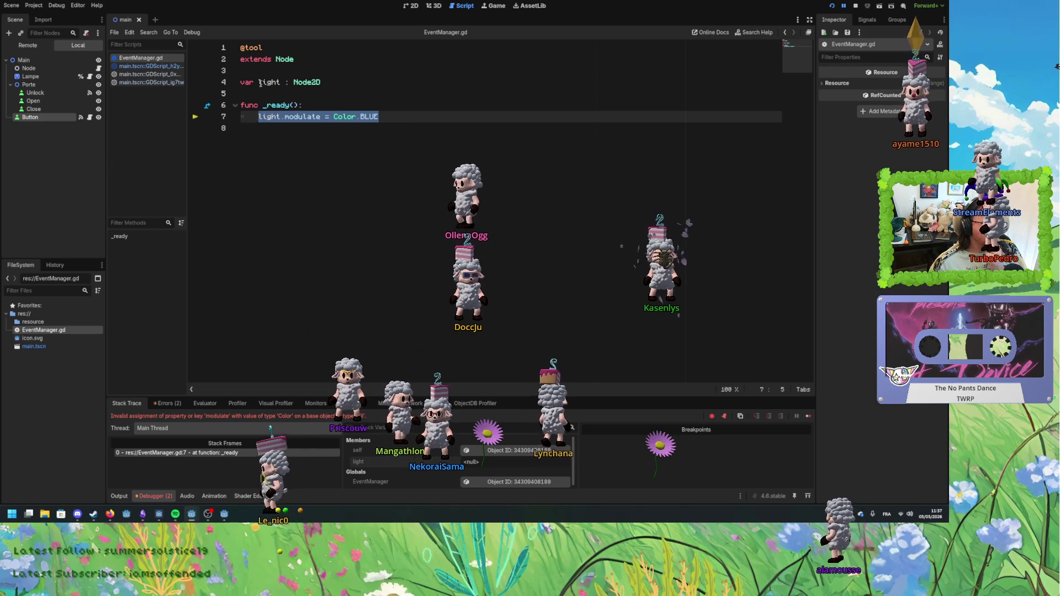
click(265, 82)
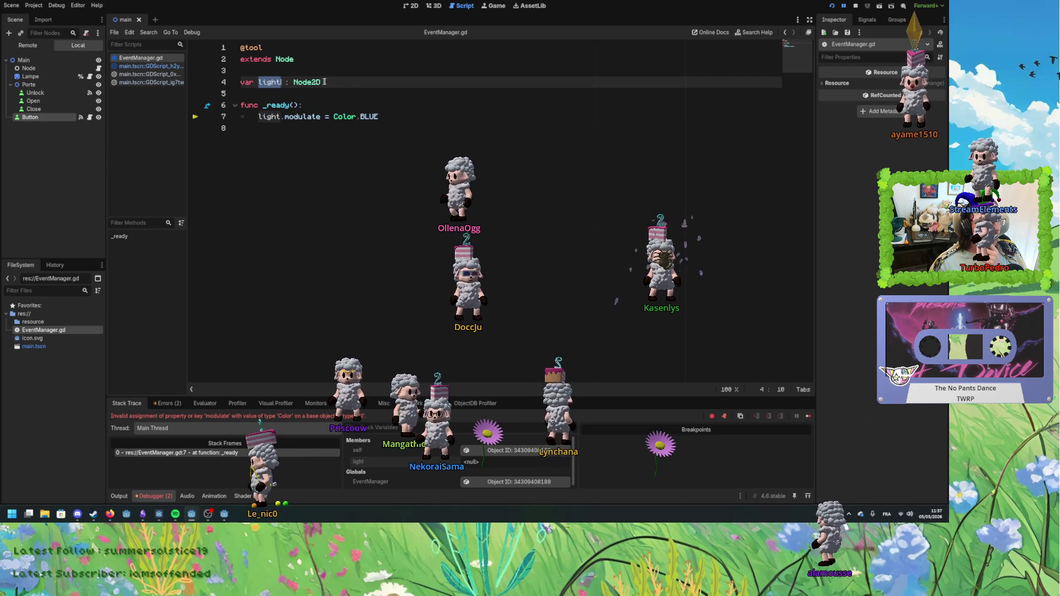
double_click(270, 81)
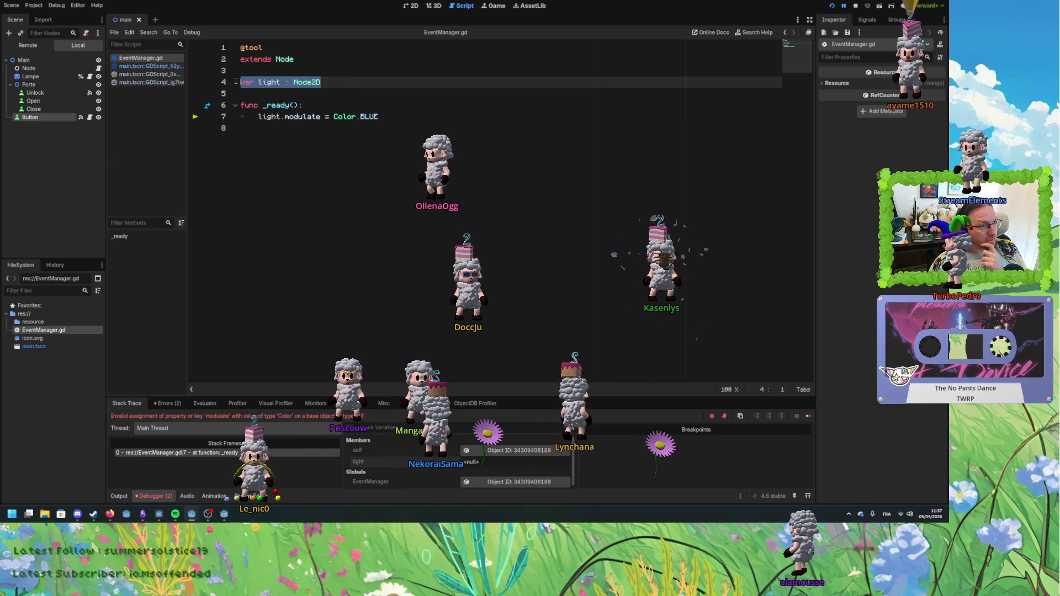
click(243, 82)
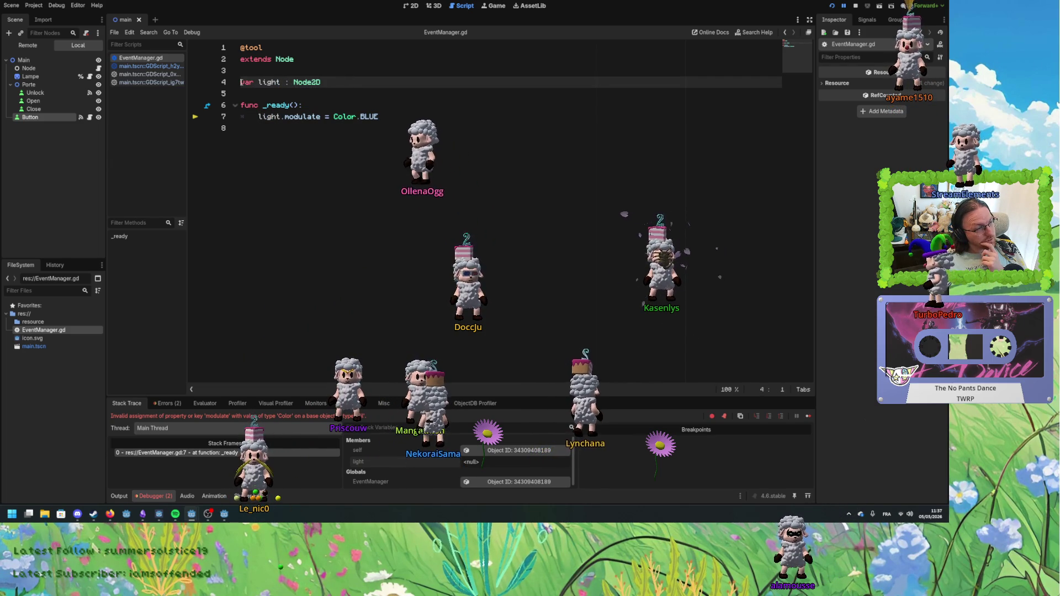
double_click(271, 82)
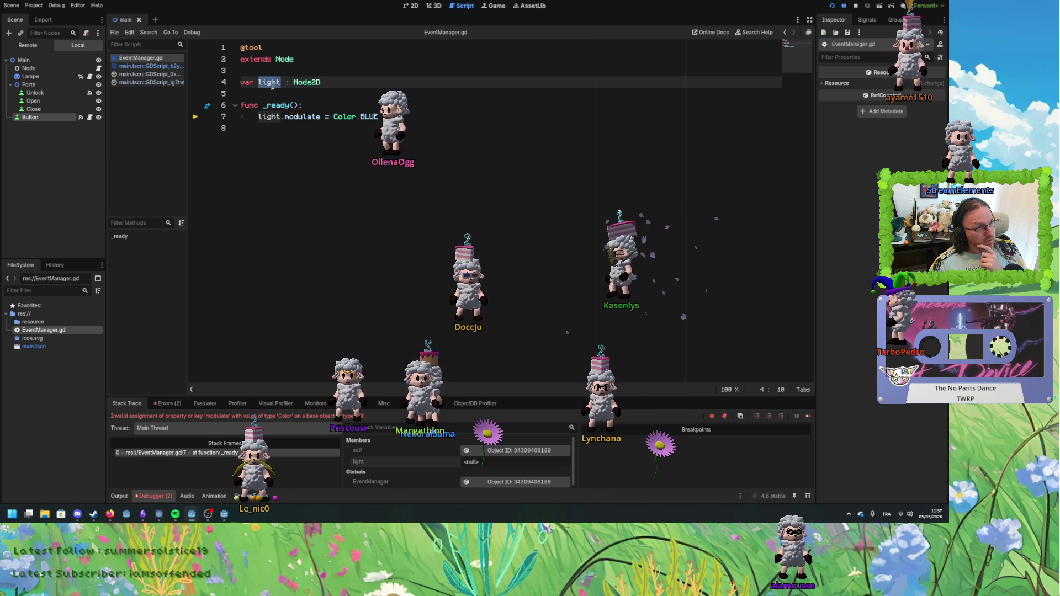
click(295, 82)
drag(320, 83, 242, 82)
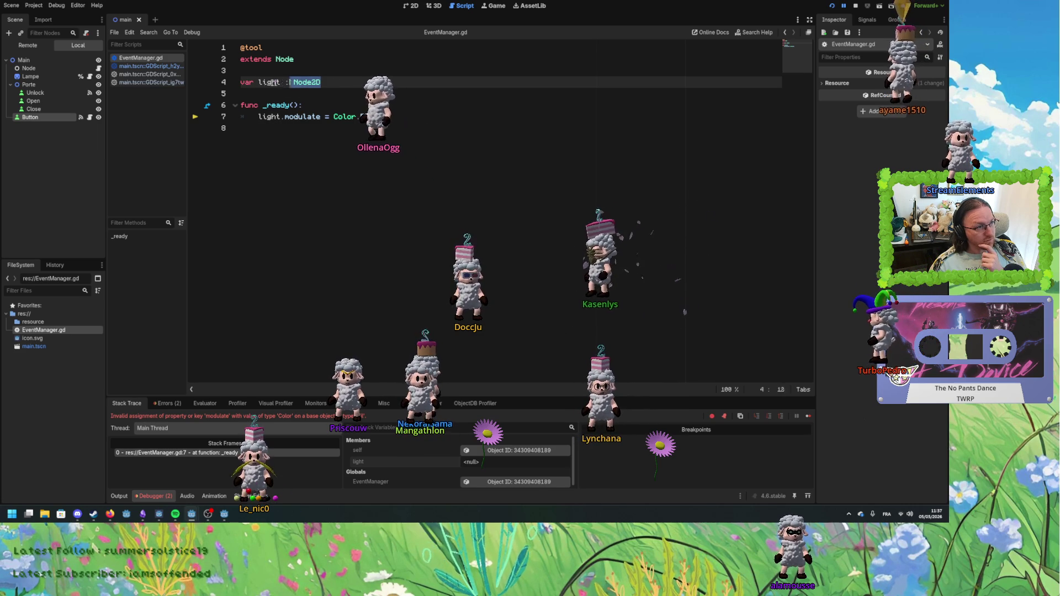
click(237, 86)
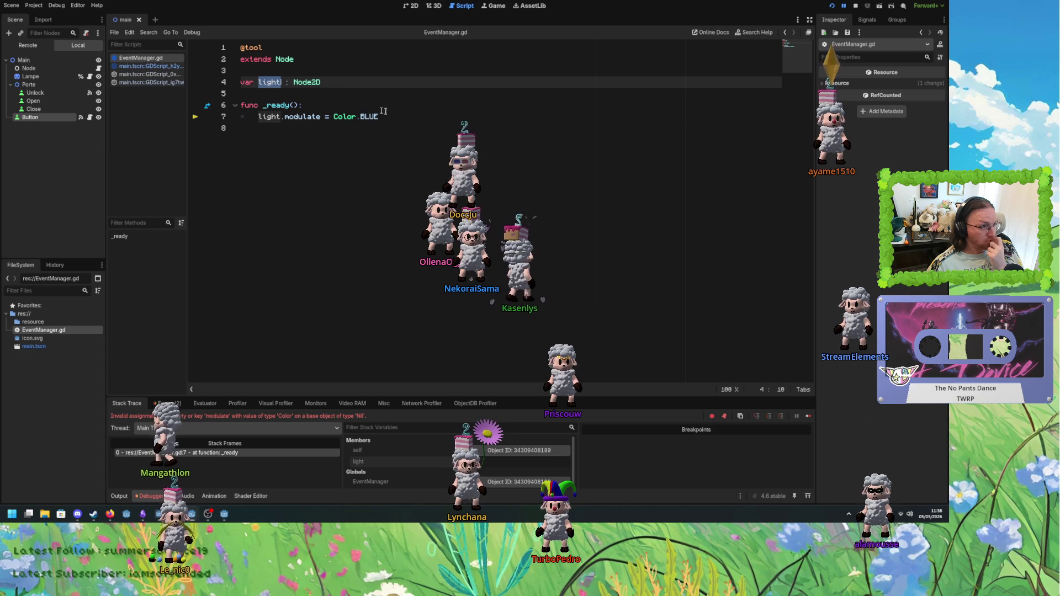
click(415, 119)
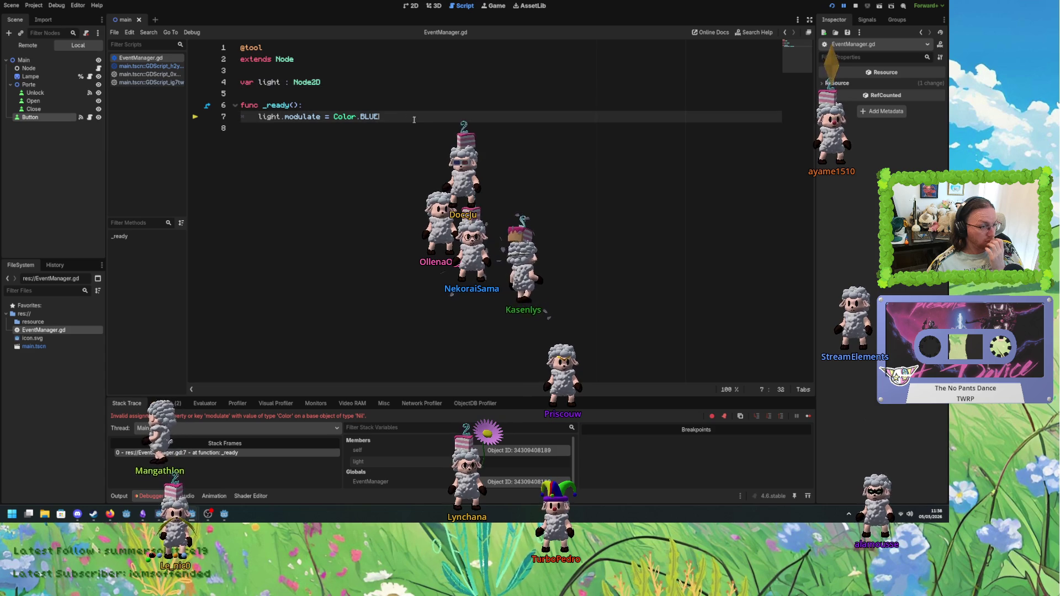
double_click(272, 106)
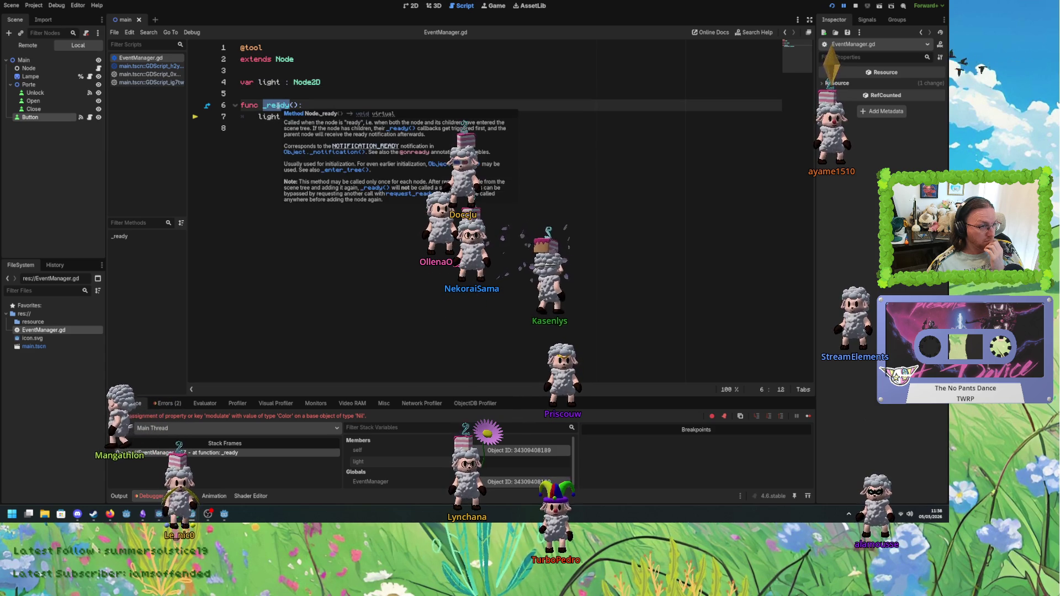
click(318, 104)
mouse_move(283, 107)
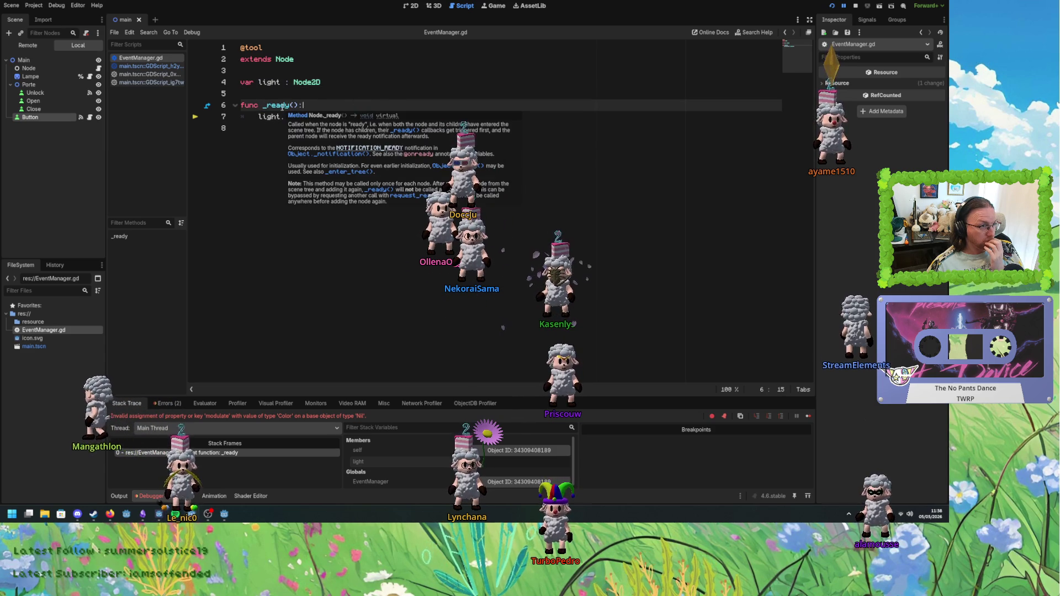
click(244, 115)
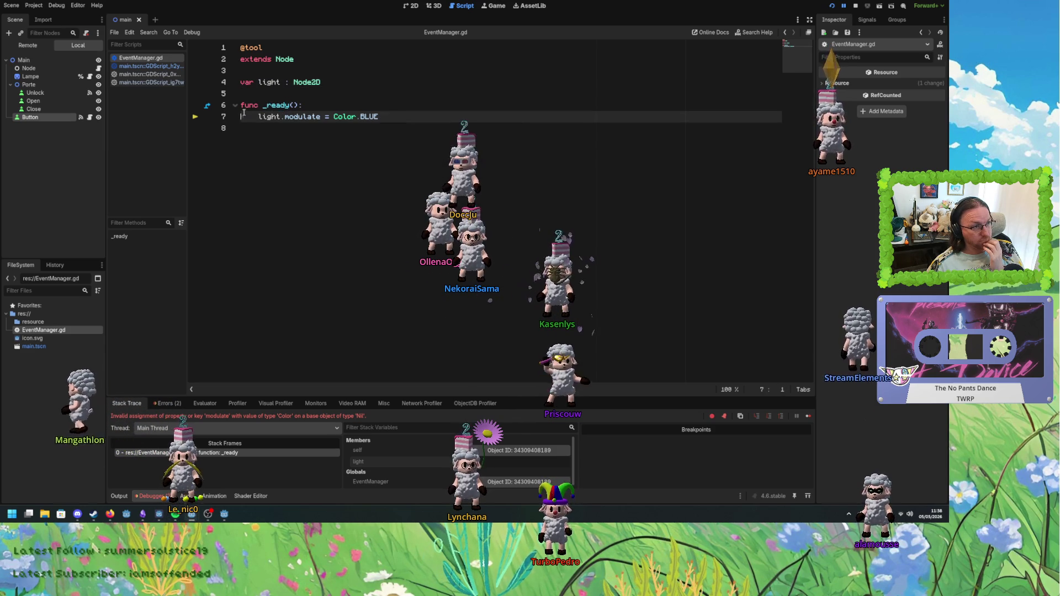
click(285, 117)
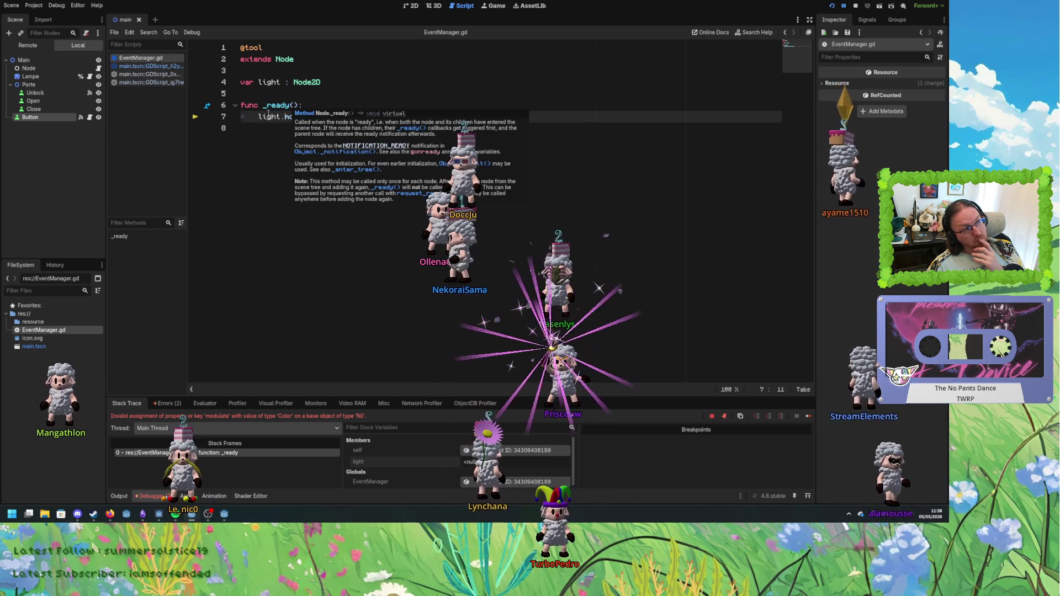
double_click(271, 114)
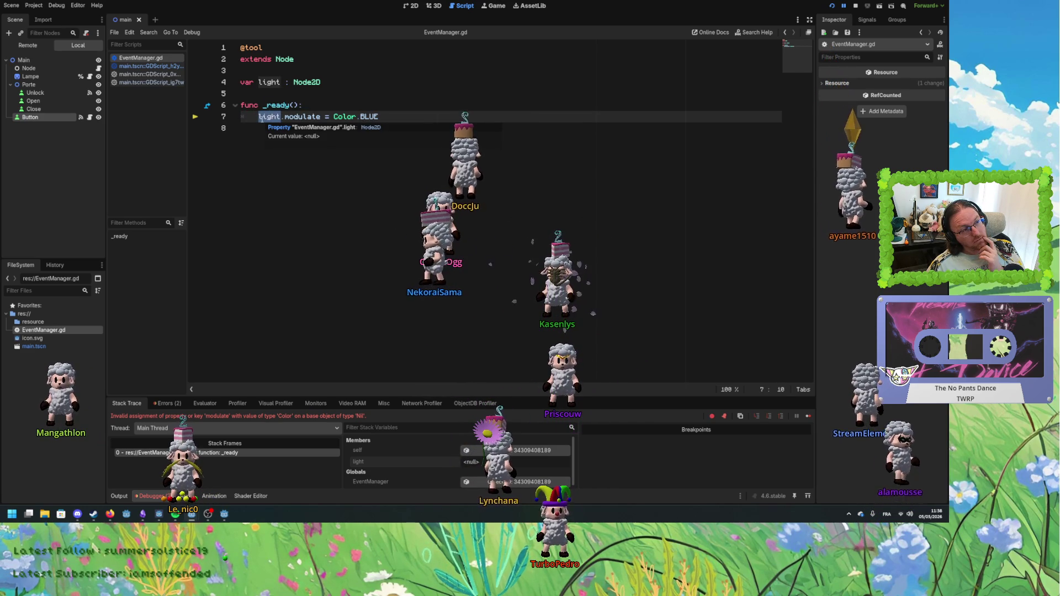
click(303, 106)
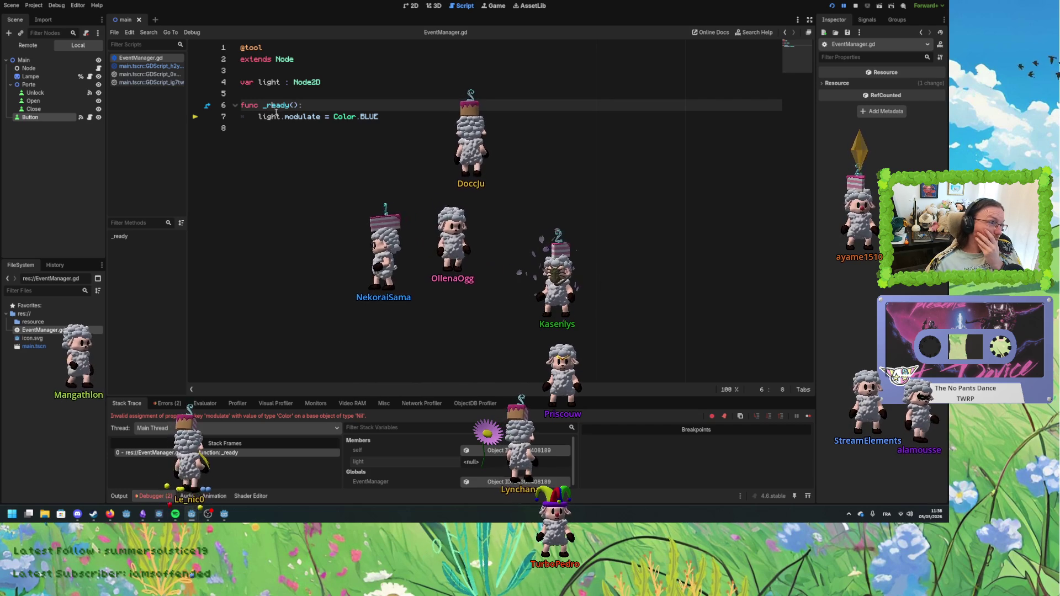
double_click(276, 105)
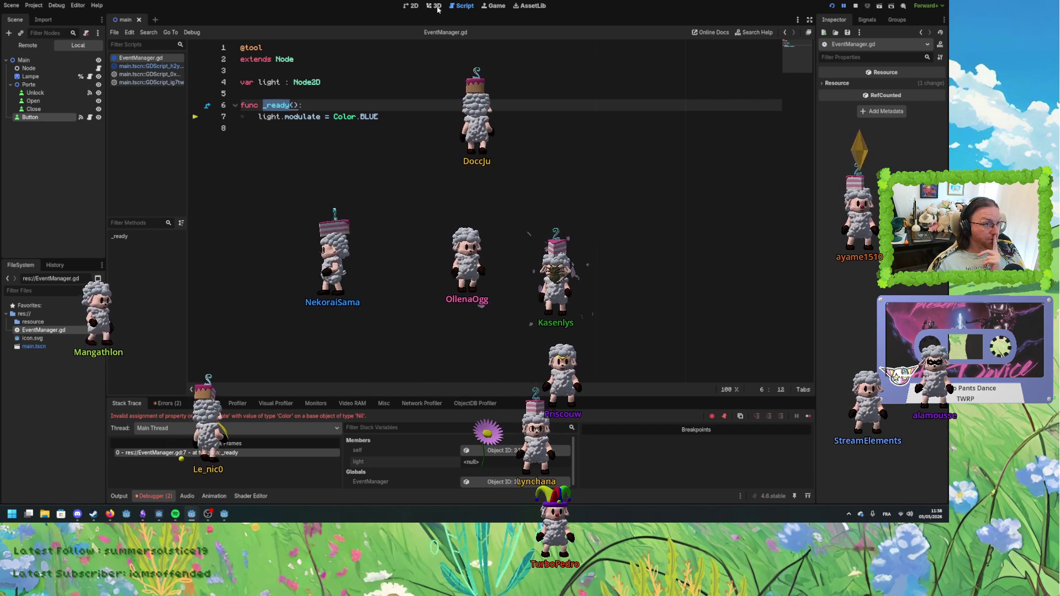
double_click(257, 47)
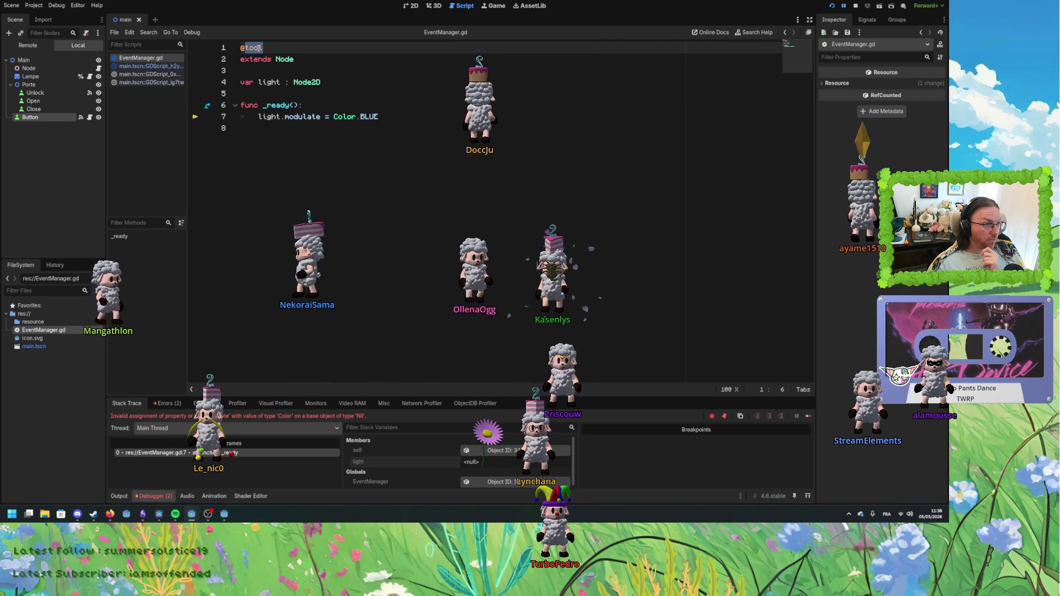
click(247, 67)
mouse_move(398, 117)
mouse_down()
mouse_move(309, 106)
mouse_move(268, 121)
mouse_up()
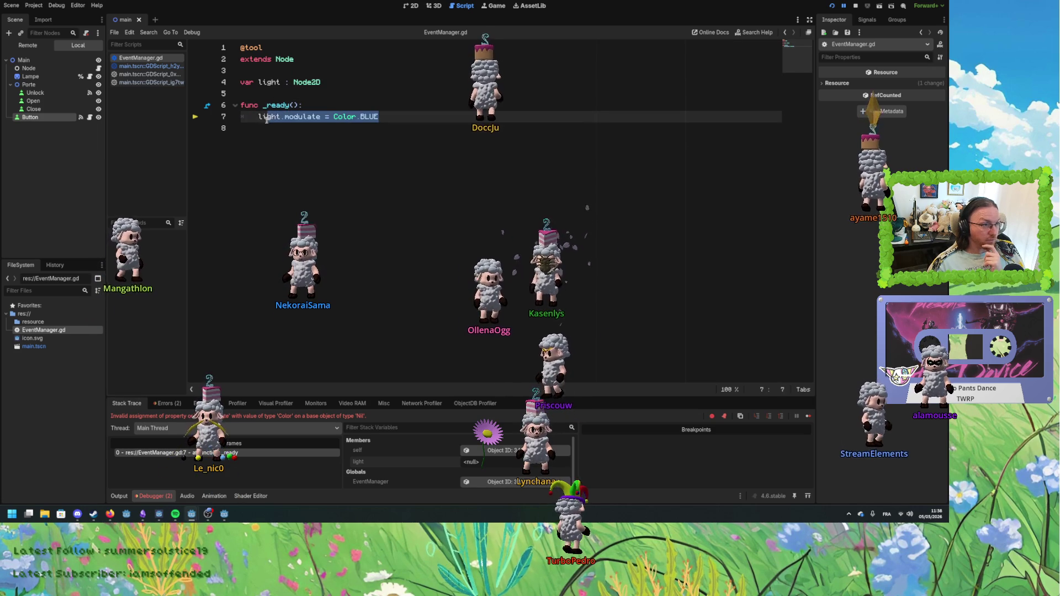
click(269, 120)
key(shift+End)
click(258, 117)
key(shift+End)
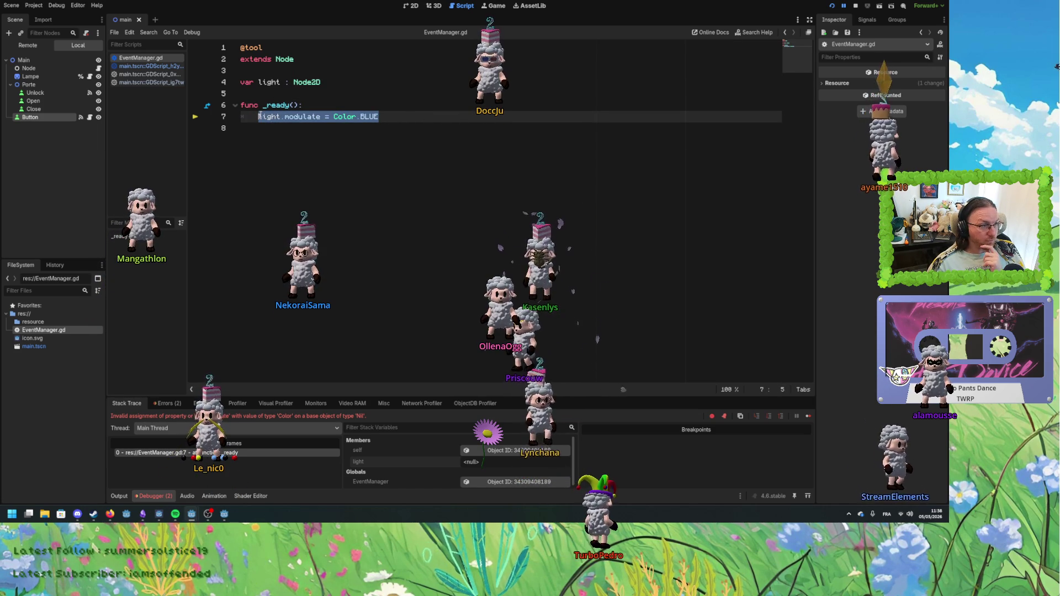
ctrl+click(263, 116)
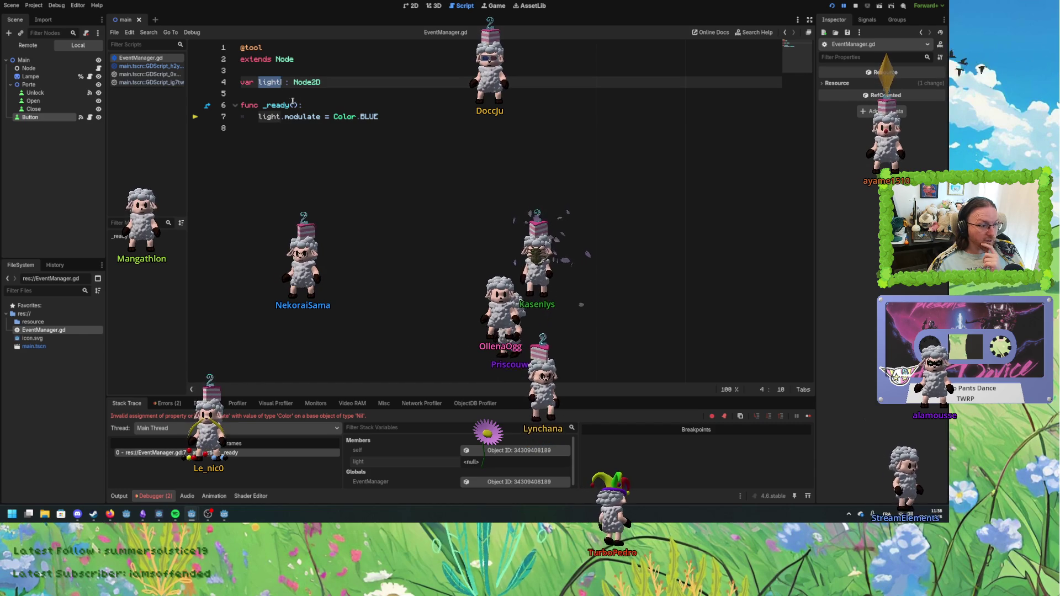
click(289, 95)
drag(259, 117, 397, 122)
click(396, 122)
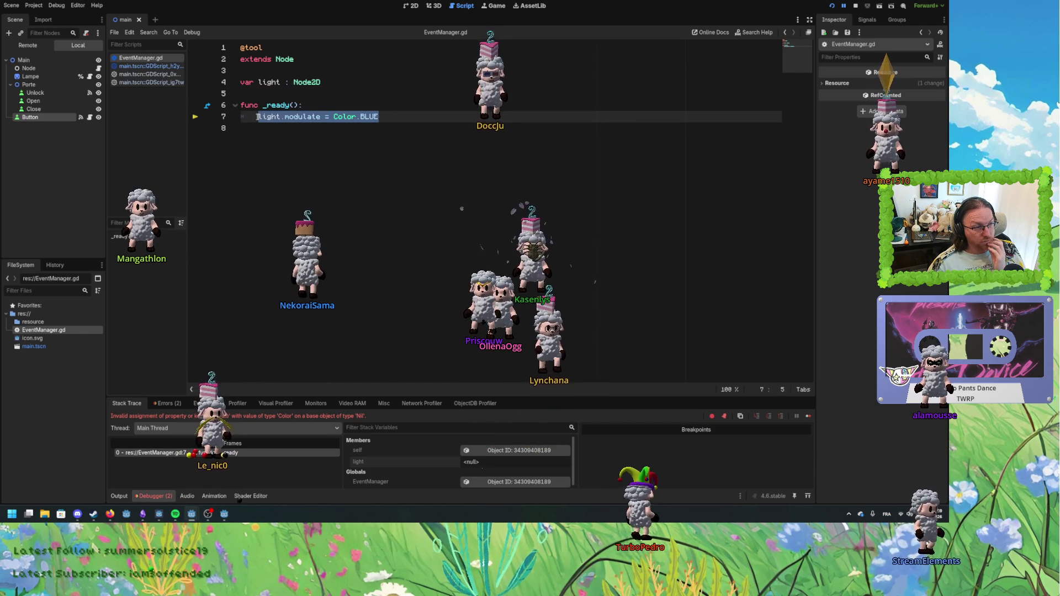
click(403, 124)
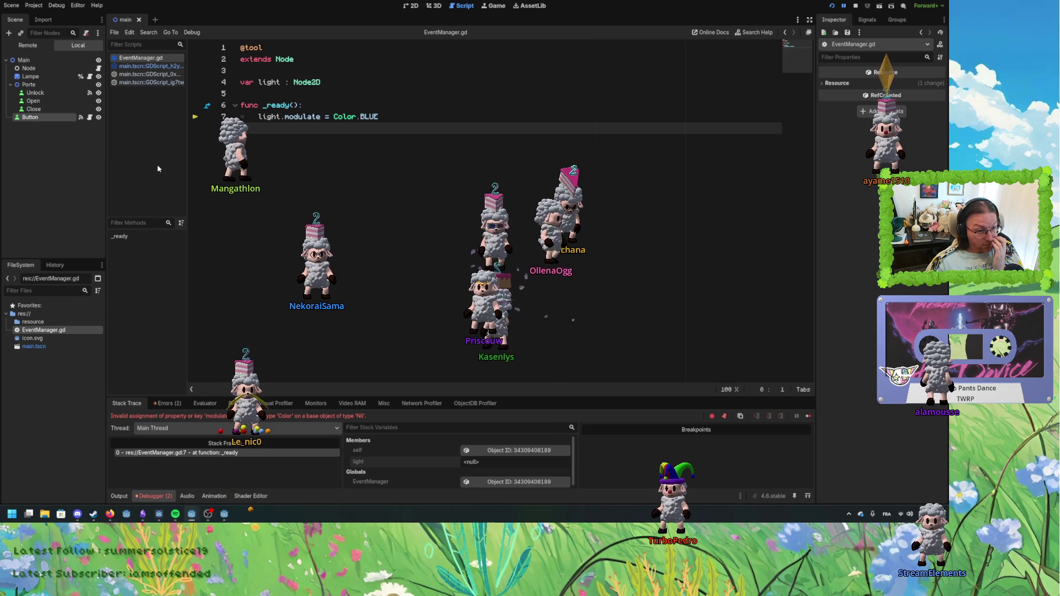
double_click(270, 83)
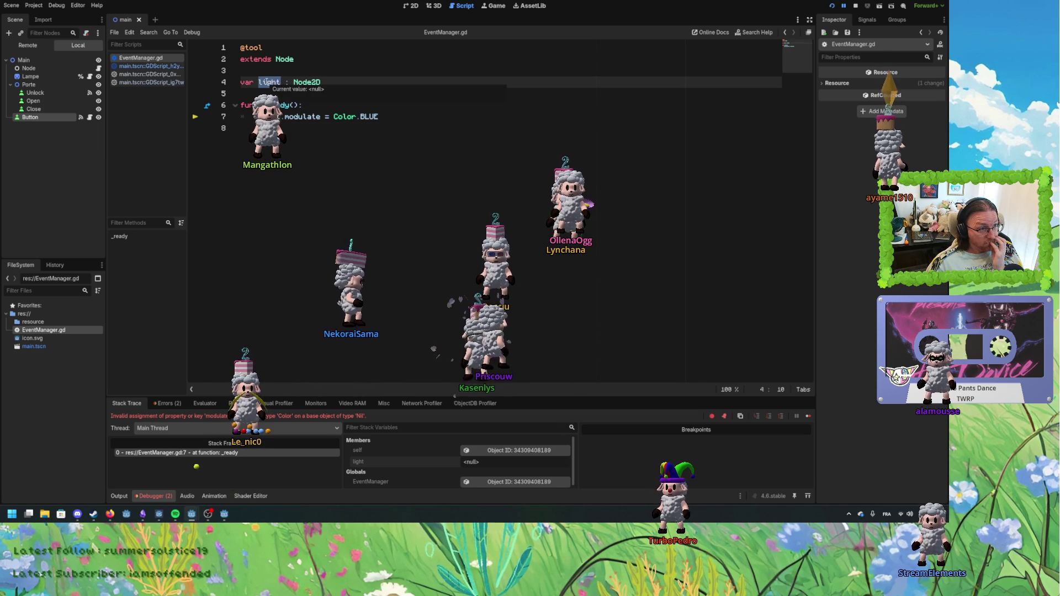
click(268, 82)
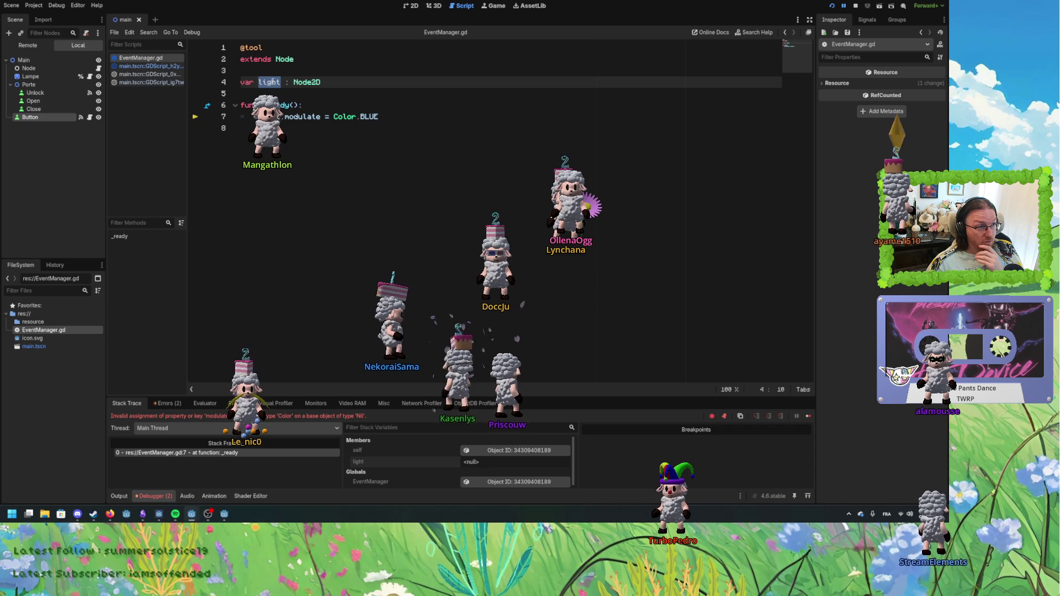
drag(403, 123, 242, 117)
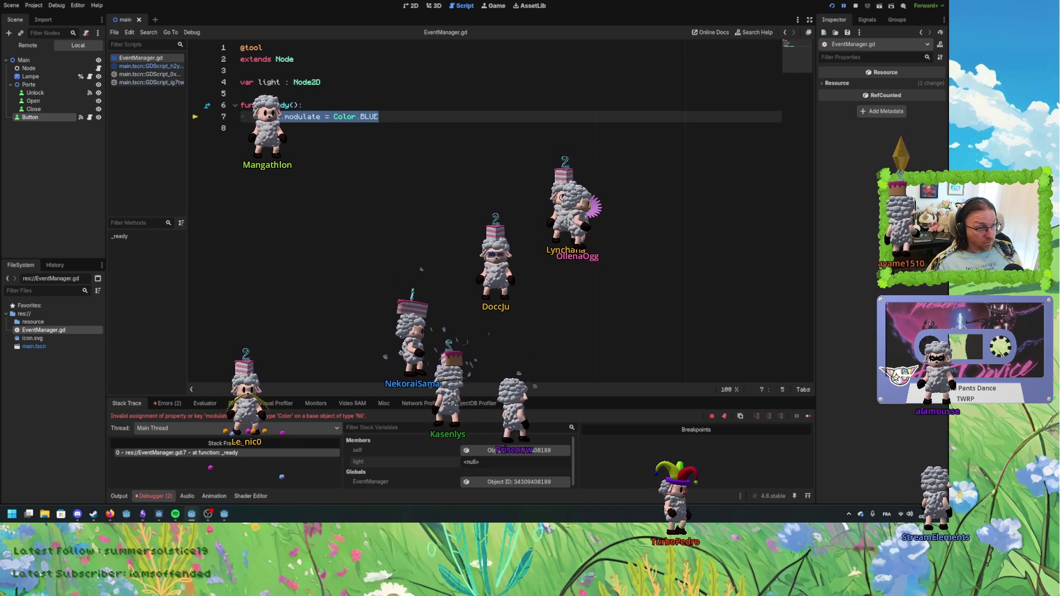
- Replace the colour statement on line 7 of _ready with print(light)
key(BackSpace)
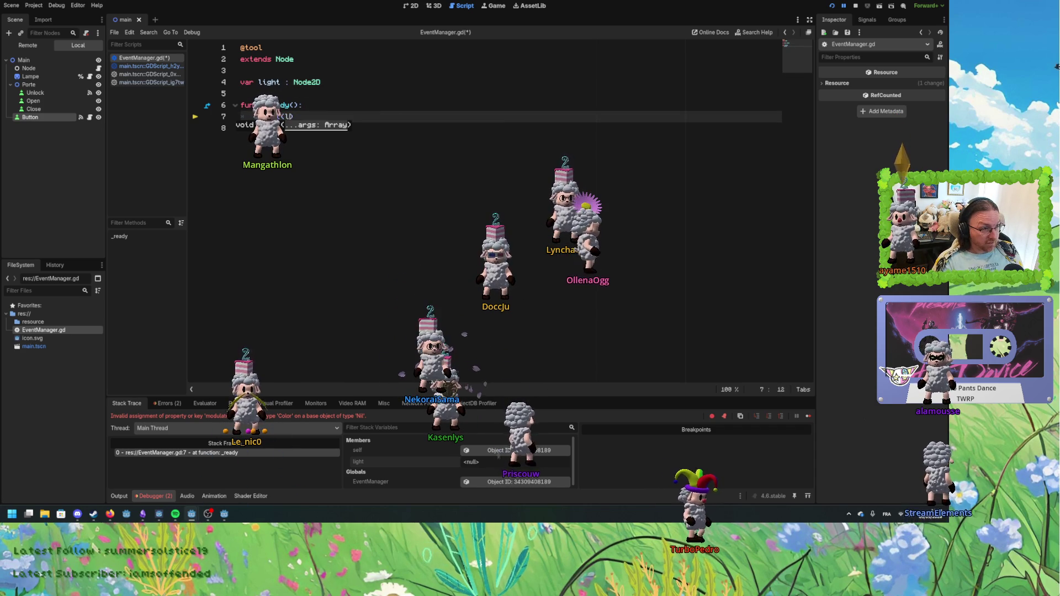
text(ght)
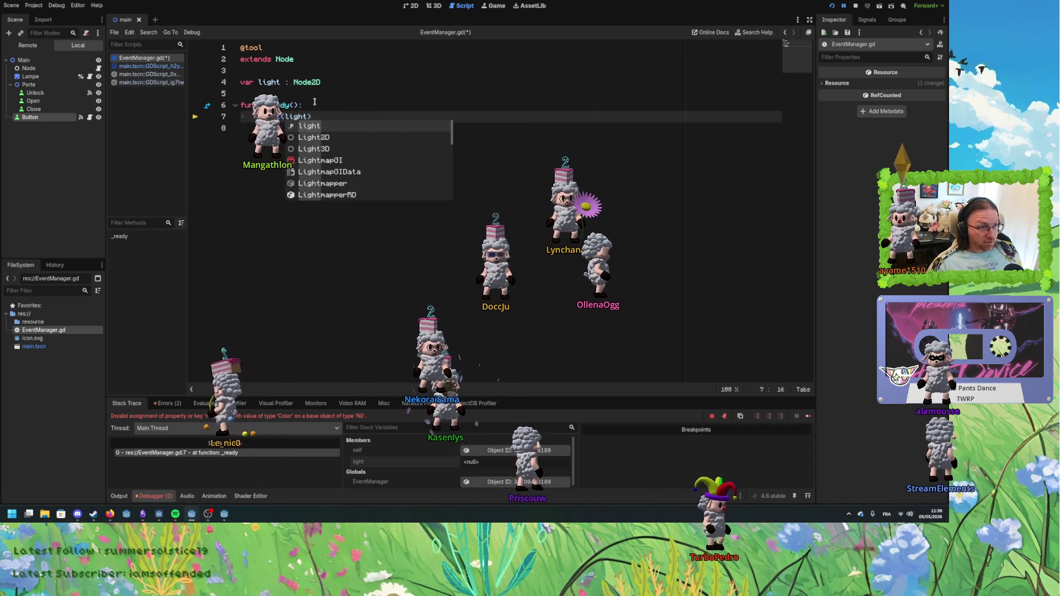
click(326, 106)
key(ctrl+s)
- Open the built-in main.tscn::GDScript_ig7tw trigger script from the script list
double_click(275, 81)
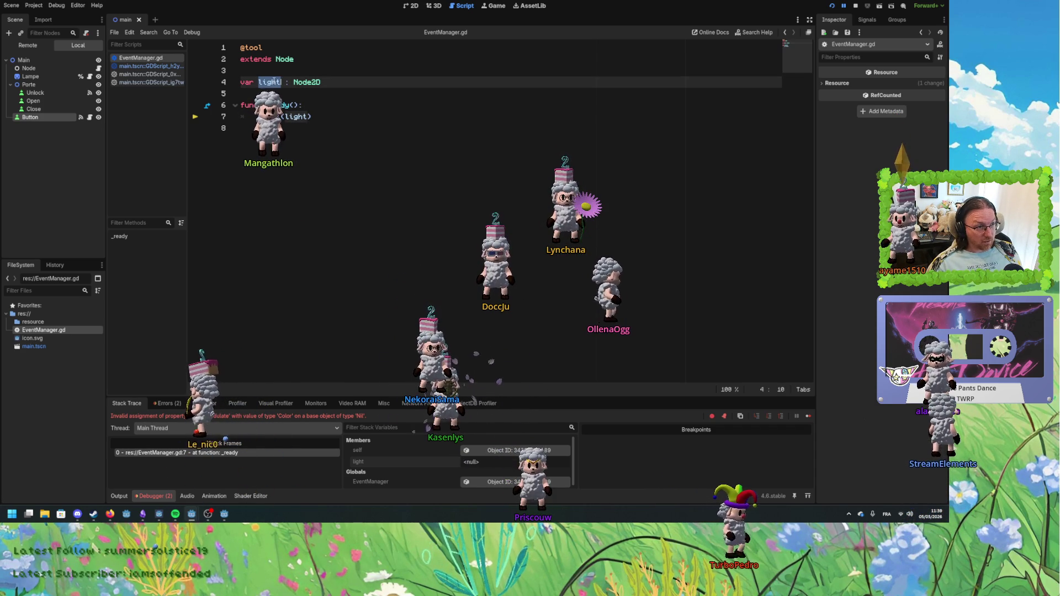
mouse_move(287, 92)
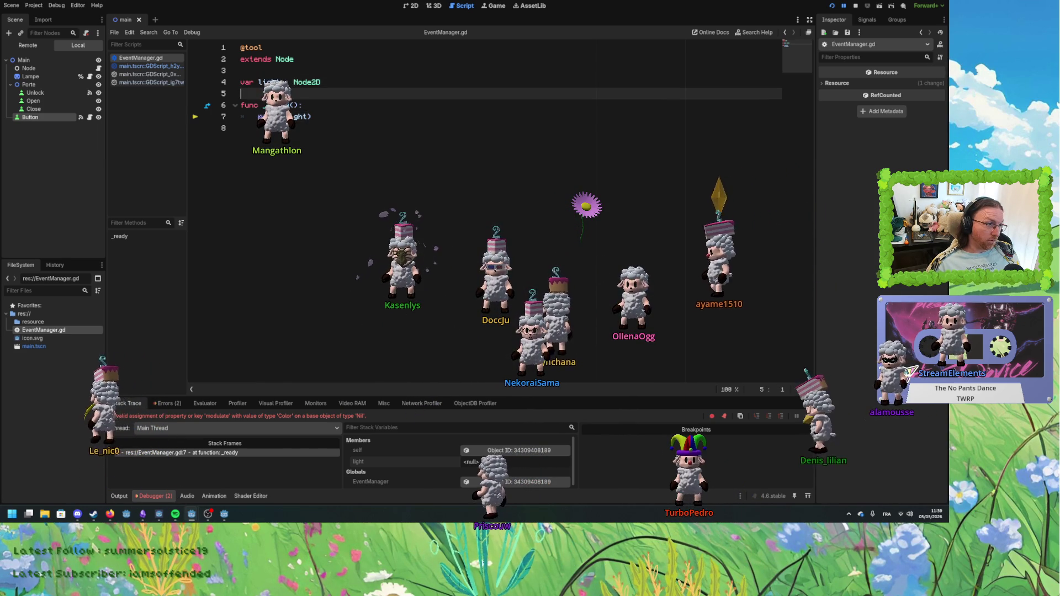
click(241, 93)
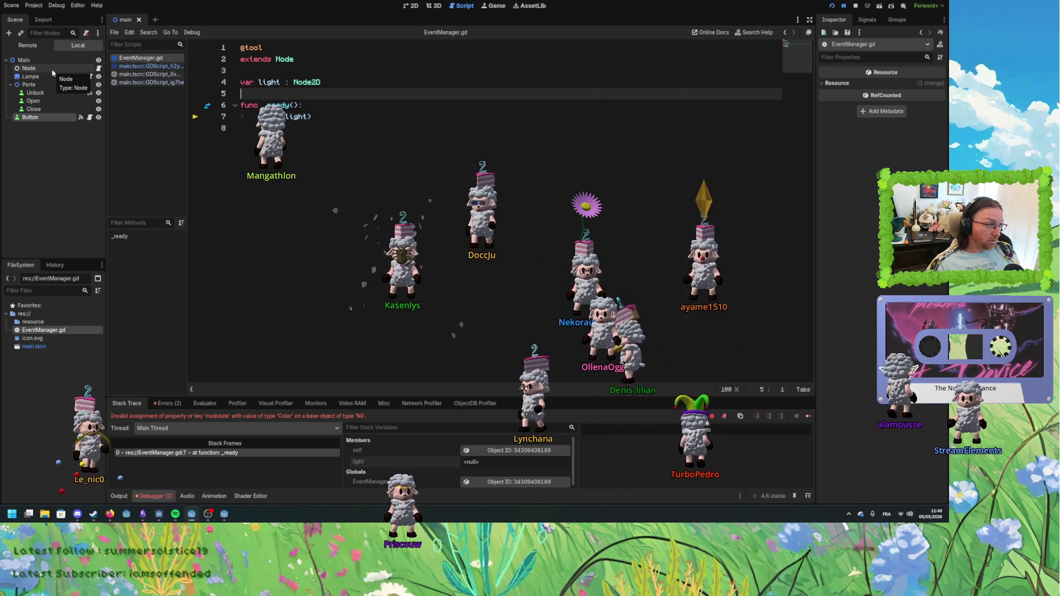
click(175, 82)
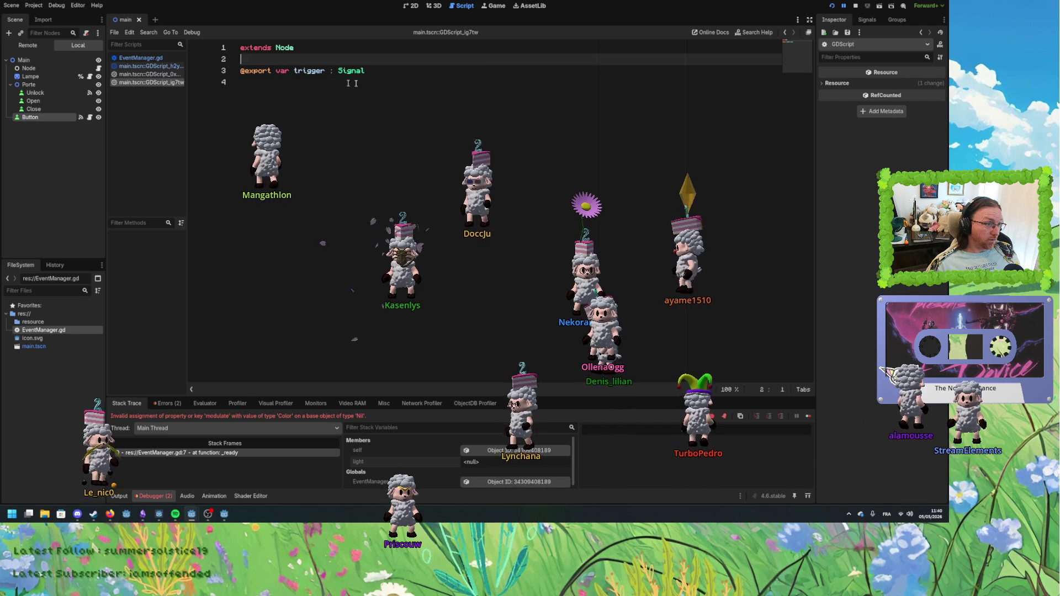
- Inspect the Node's Trigger signal property, then return to editing EventManager.gd
click(48, 68)
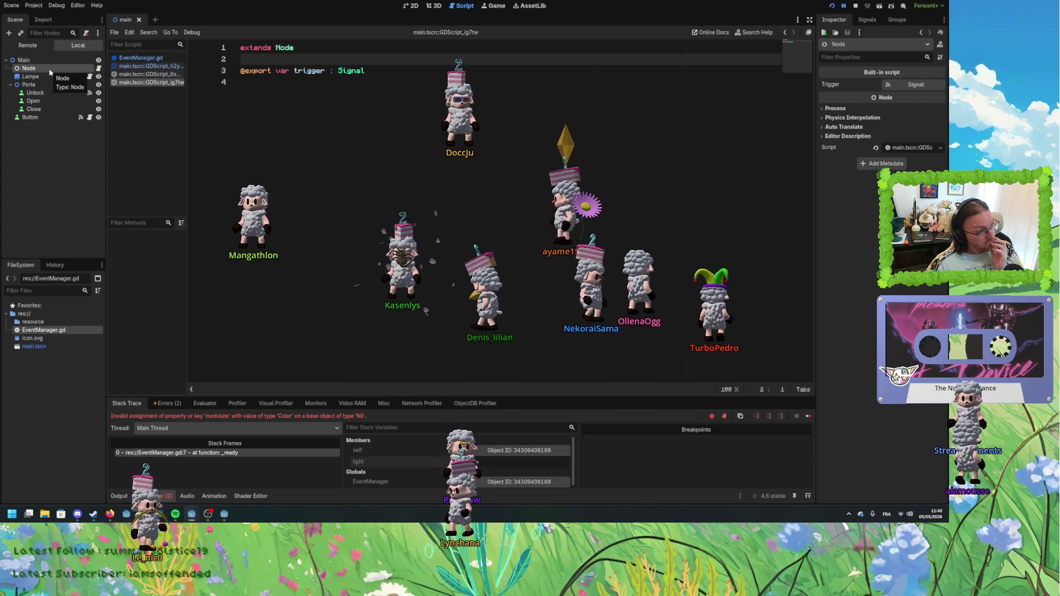
click(341, 111)
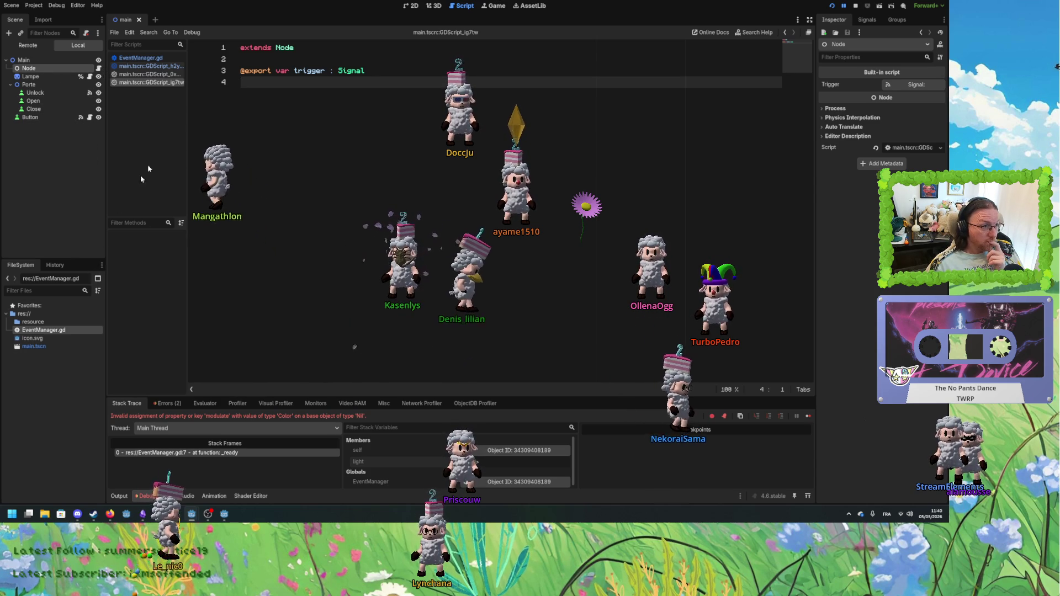
click(153, 59)
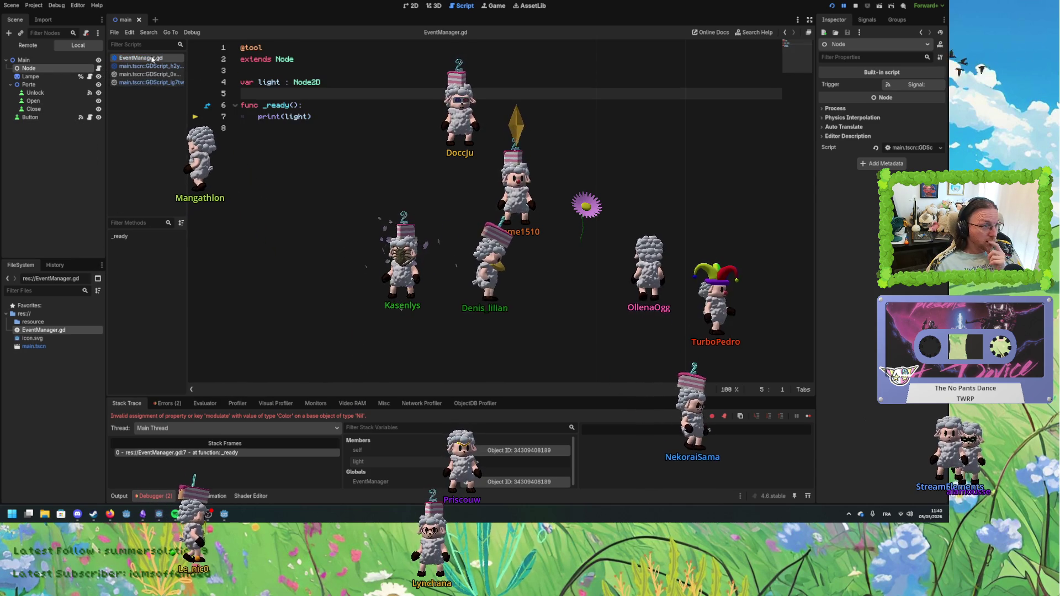
click(343, 156)
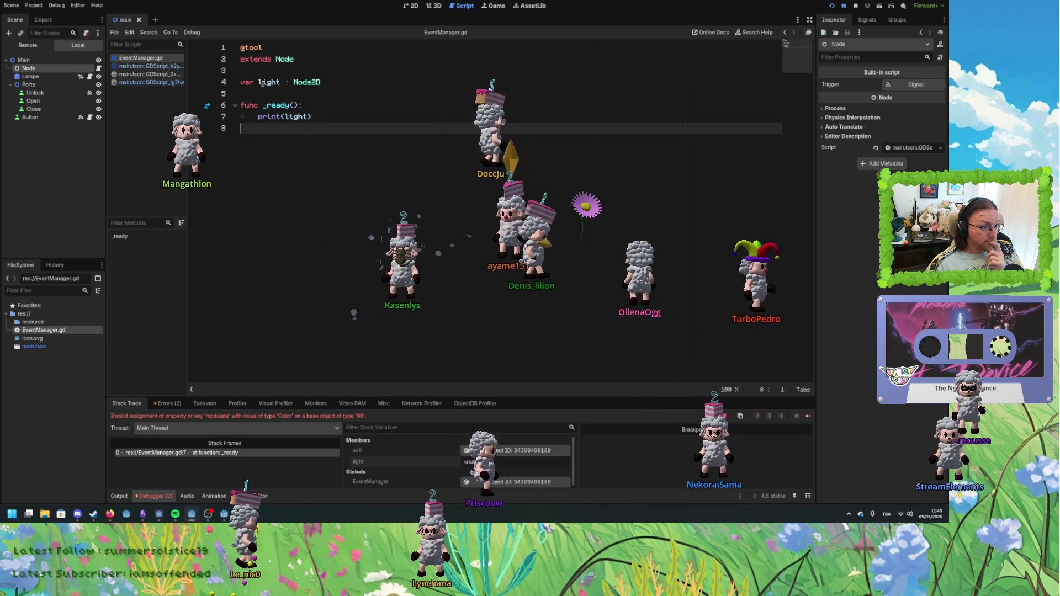
mouse_move(269, 85)
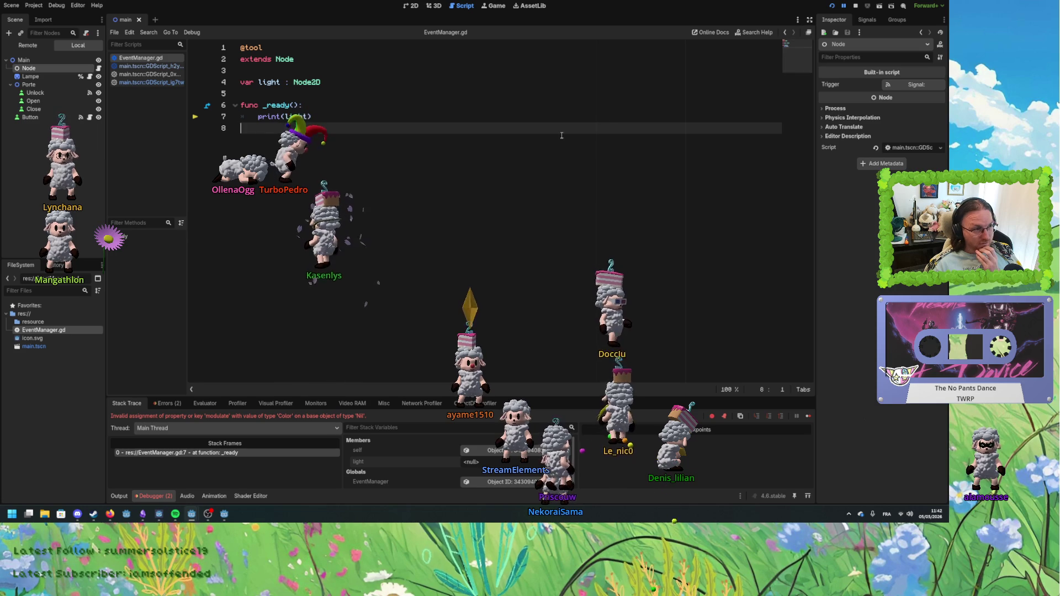
click(855, 6)
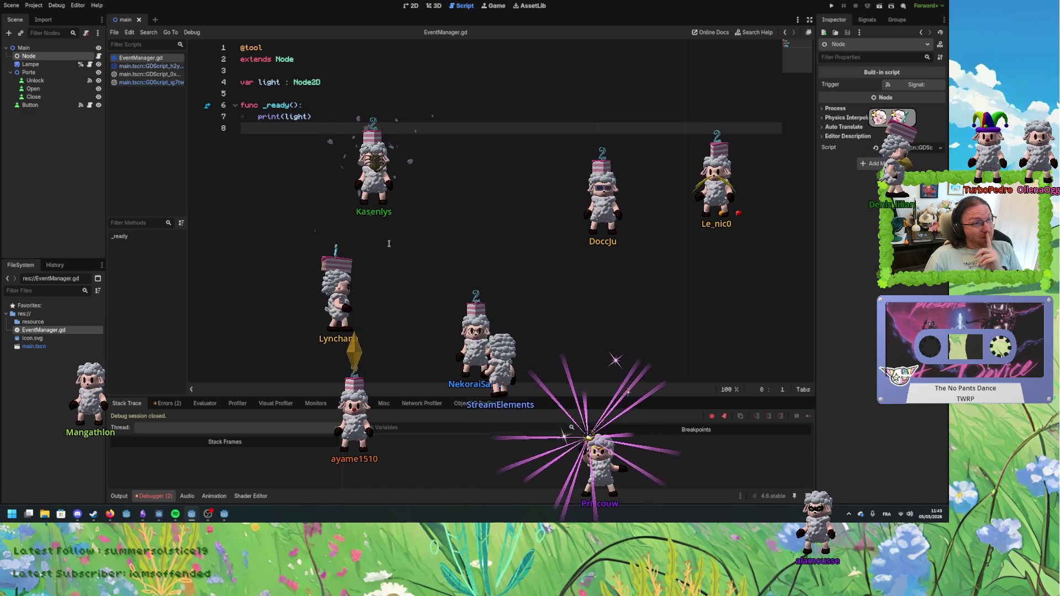
- Switch to the 2D scene view showing the Unlock, Open and Close buttons
click(437, 7)
click(411, 5)
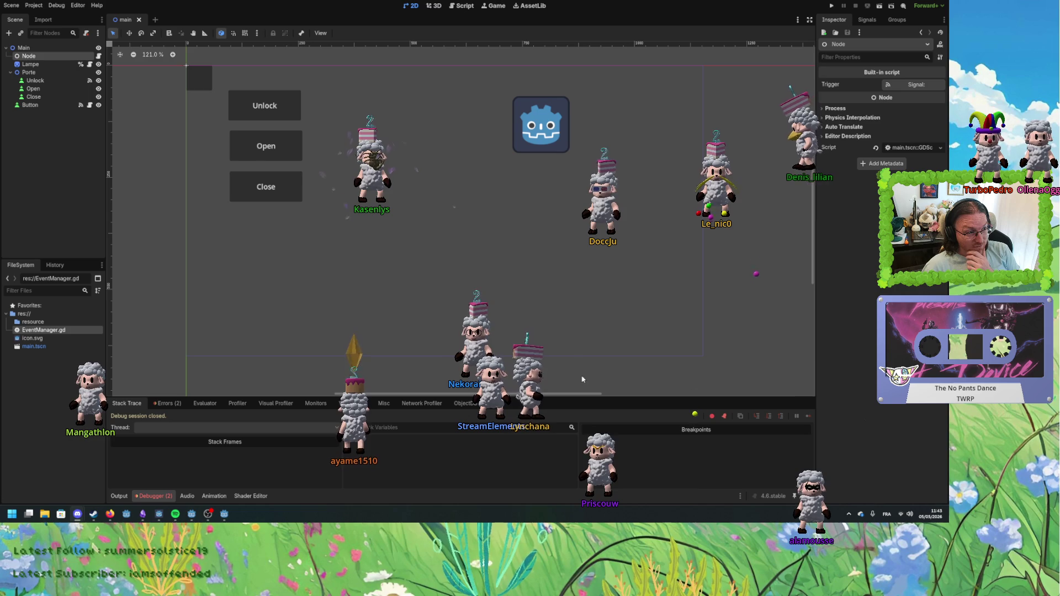
- Box-select the Unlock, Open and Close buttons, then close the button test project's editor
click(710, 367)
mouse_move(710, 367)
mouse_down()
mouse_move(250, 96)
mouse_move(172, 65)
mouse_move(415, 156)
mouse_move(651, 302)
mouse_move(659, 279)
mouse_up()
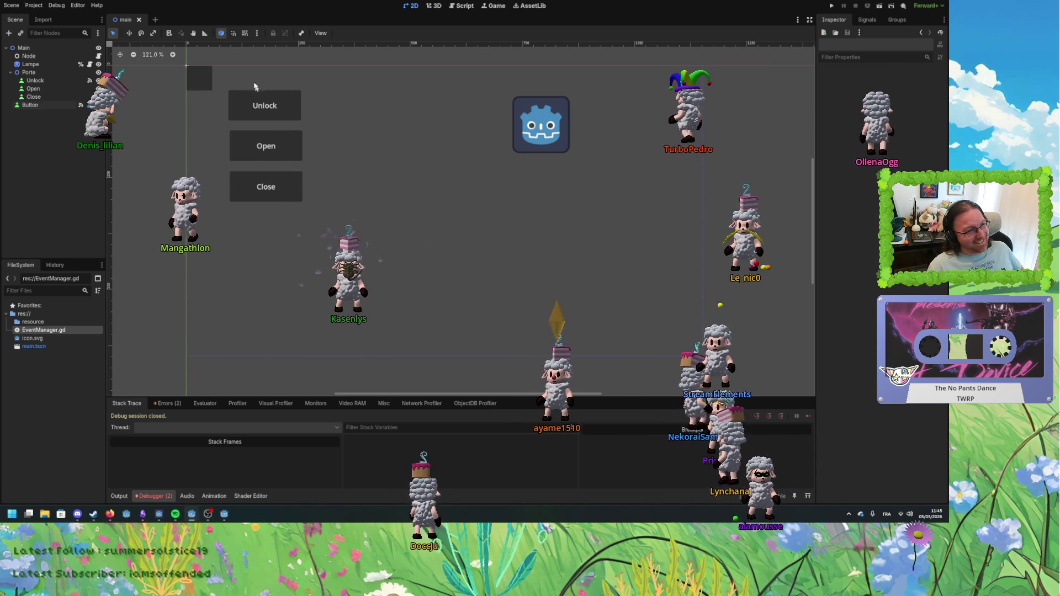
drag(320, 78, 262, 247)
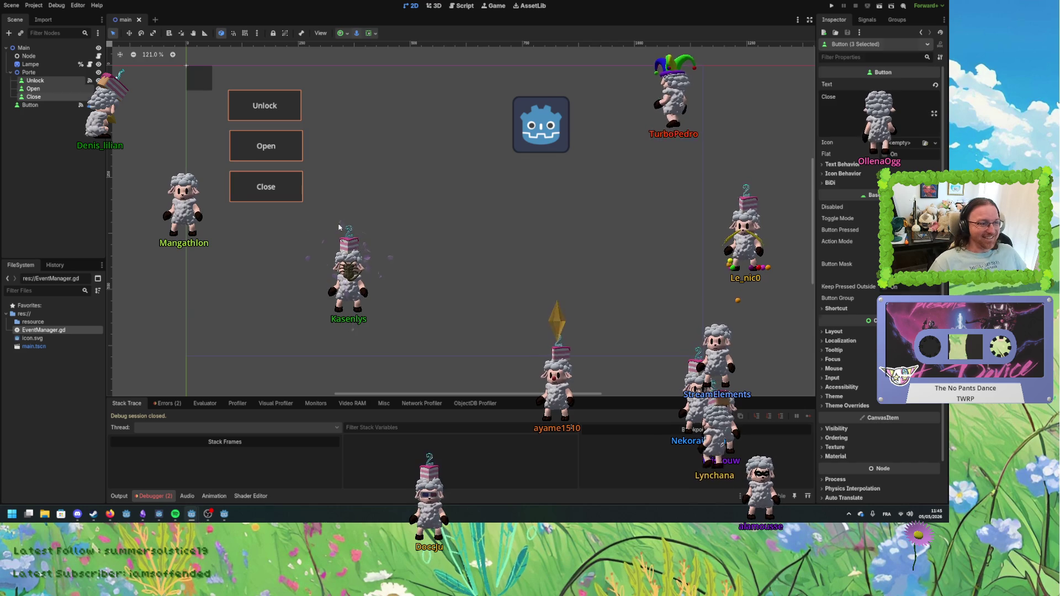
key(Escape)
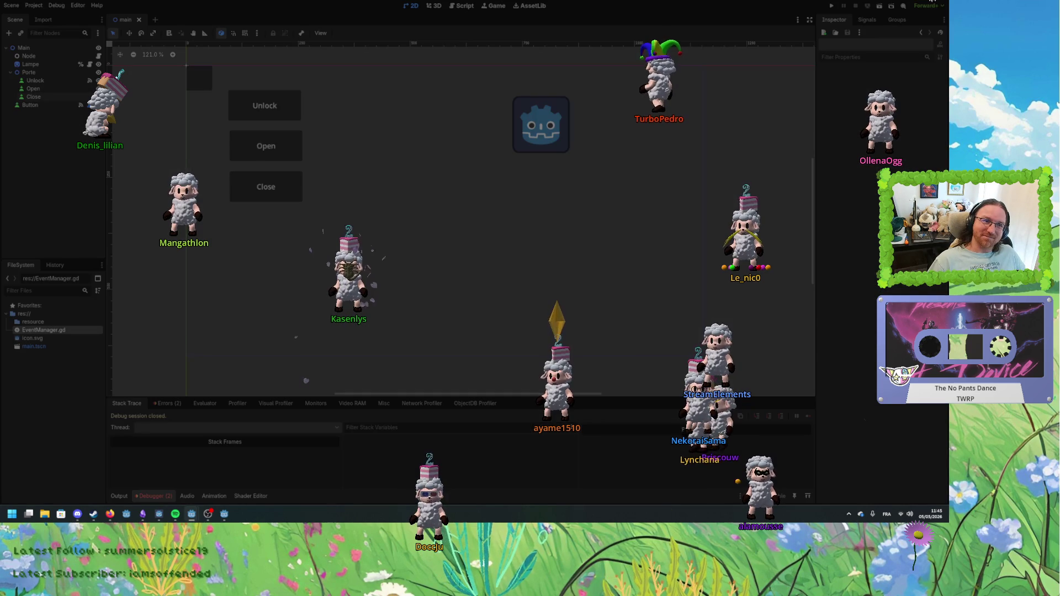
- Close the other Godot project's window, choosing Don't Save for modified resources
key(alt+Tab)
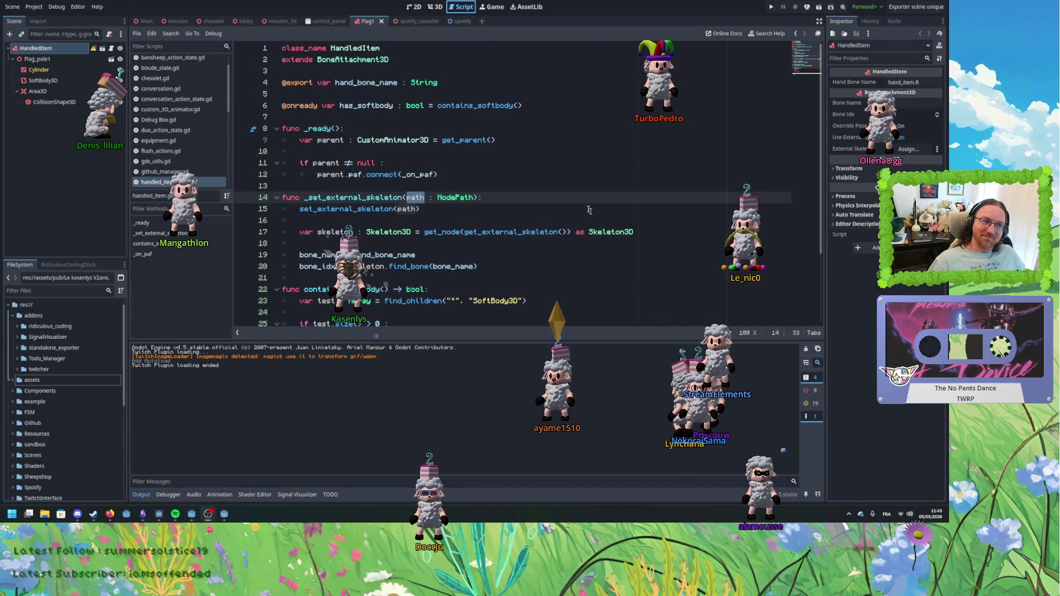
click(541, 200)
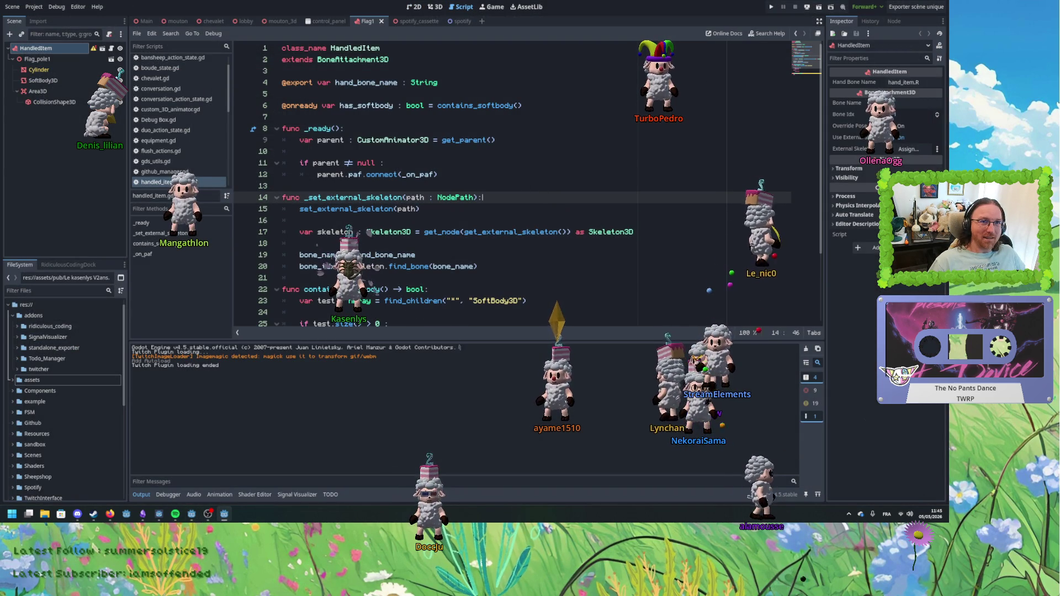
key(ctrl+w)
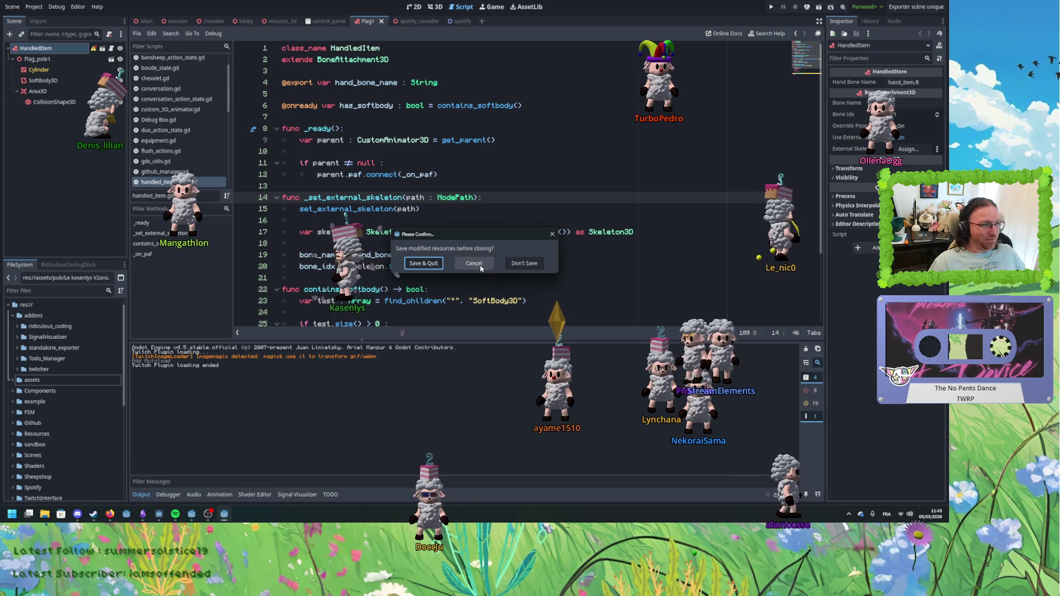
click(524, 263)
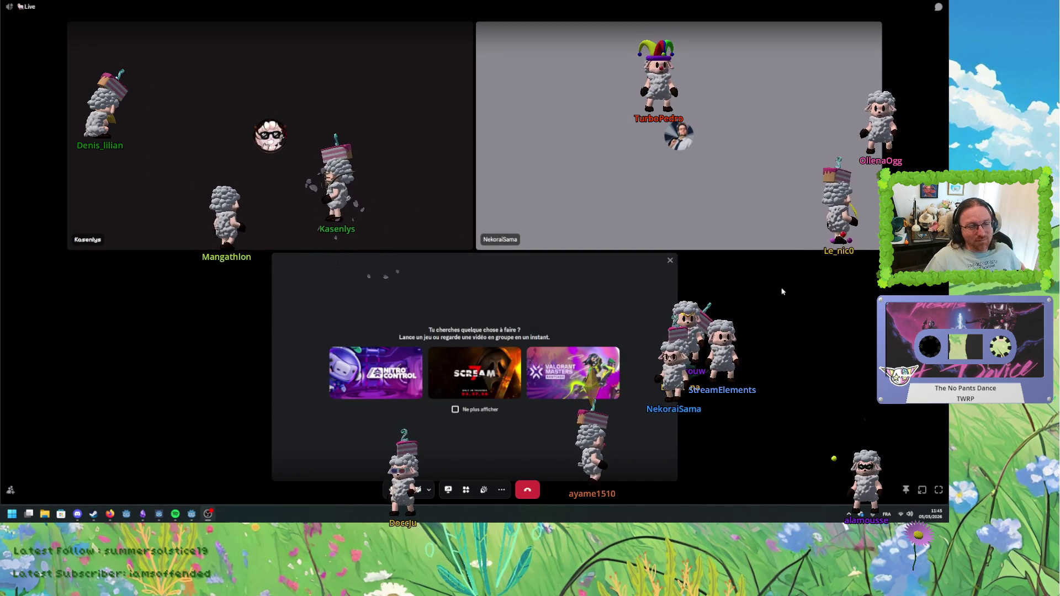
- Bring the Obsidian Events Manager canvas with its Triggers and Reaction branches forward
key(alt+Tab)
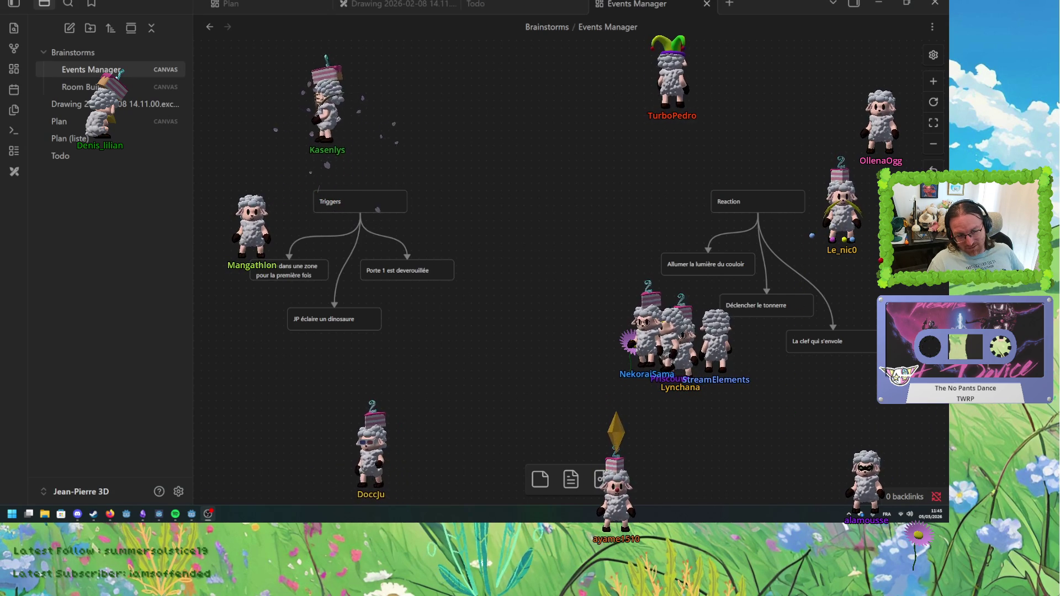
- Move from the Obsidian notes window to the Steam game library
click(441, 386)
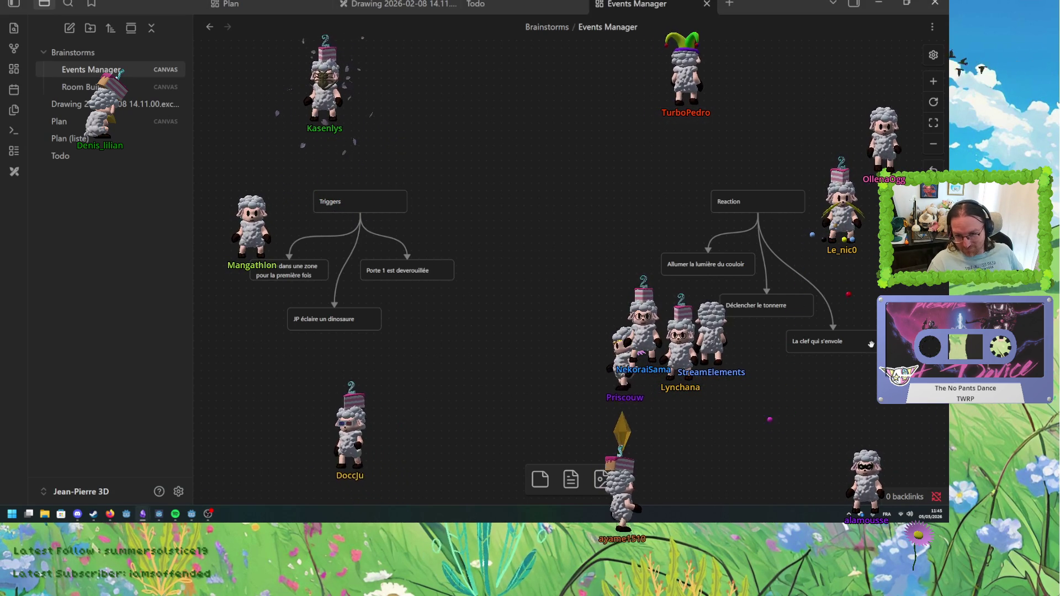
key(alt+Tab)
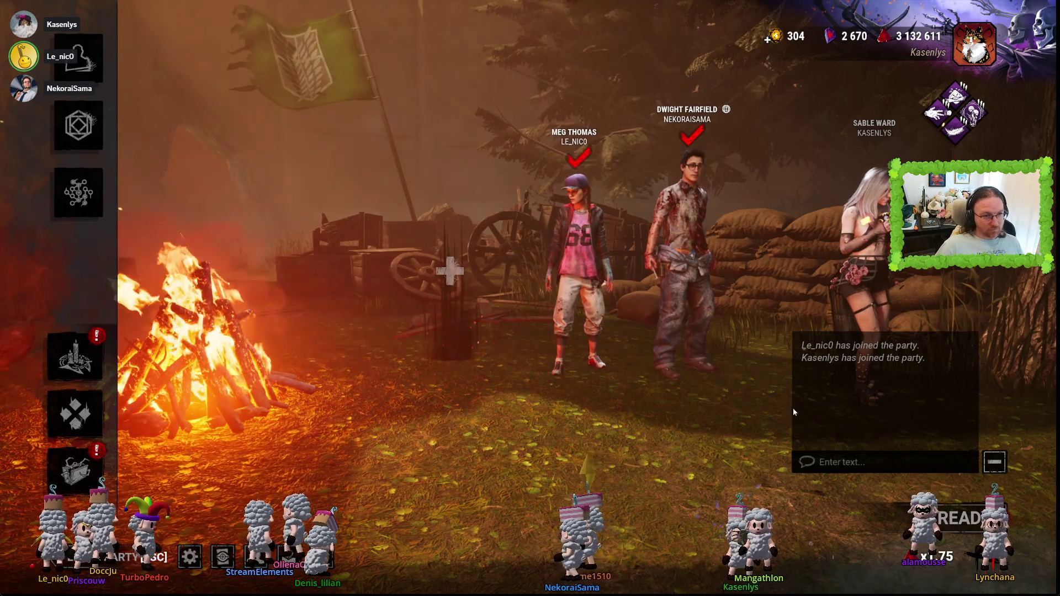
- Ready up in the survivor lobby alongside Meg Thomas and Dwight Fairfield
click(963, 521)
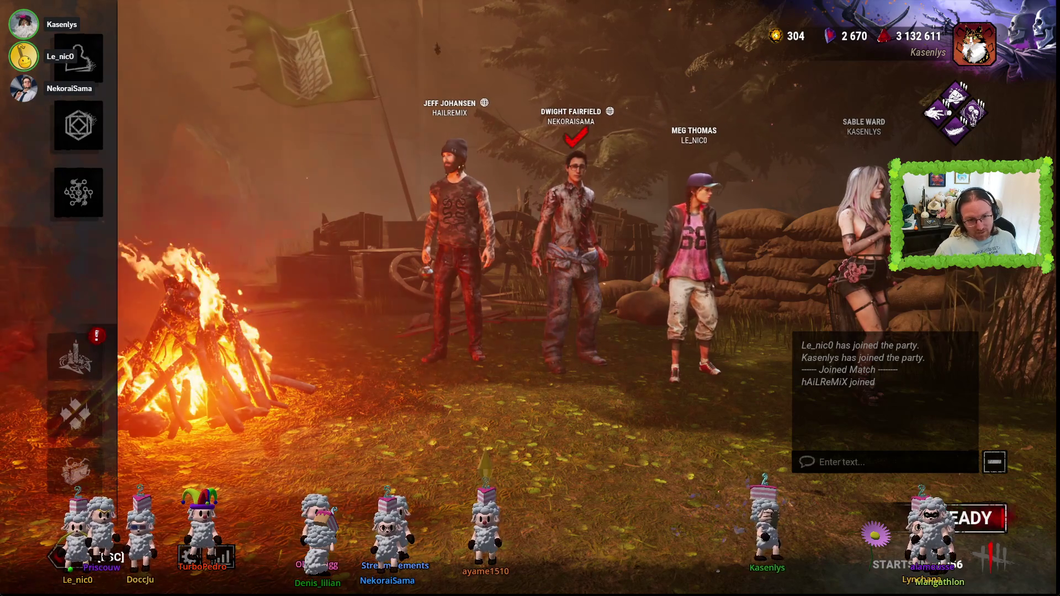
click(979, 519)
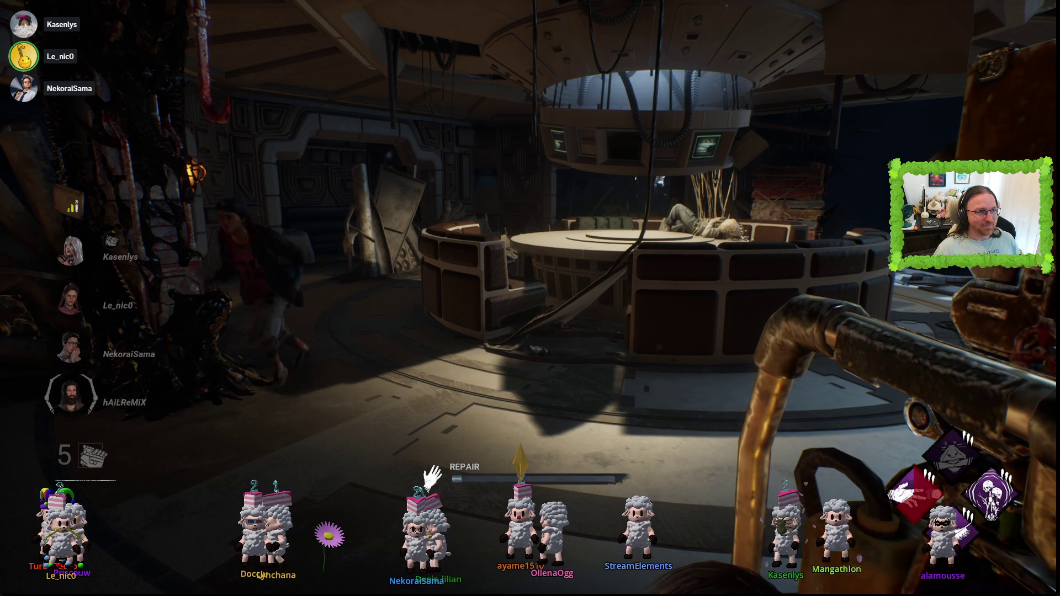
- Hit the skill check while repairing the generator in the ship's central chamber
key(space)
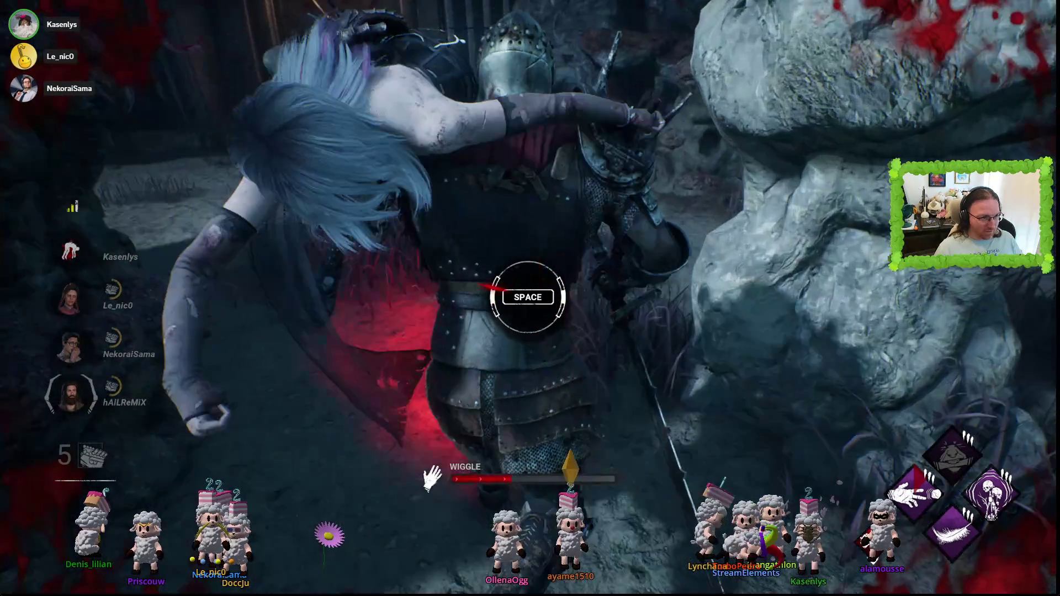
- Pass the wiggle check to struggle free from the killer's grip
key(space)
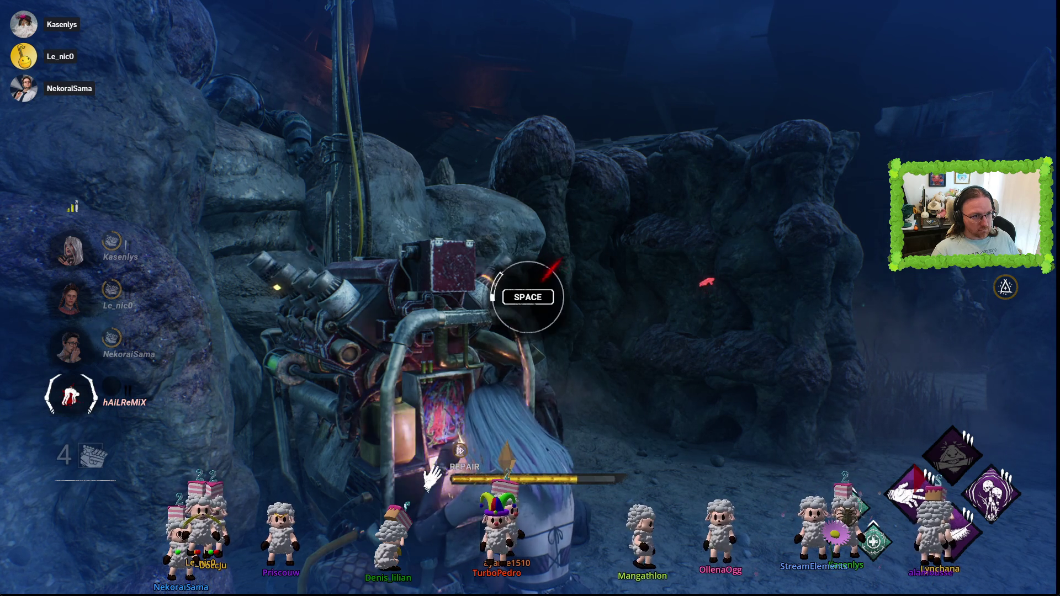
- Finish the generator with a good skill check, then run past the pink shack to the coral rocks
key(space)
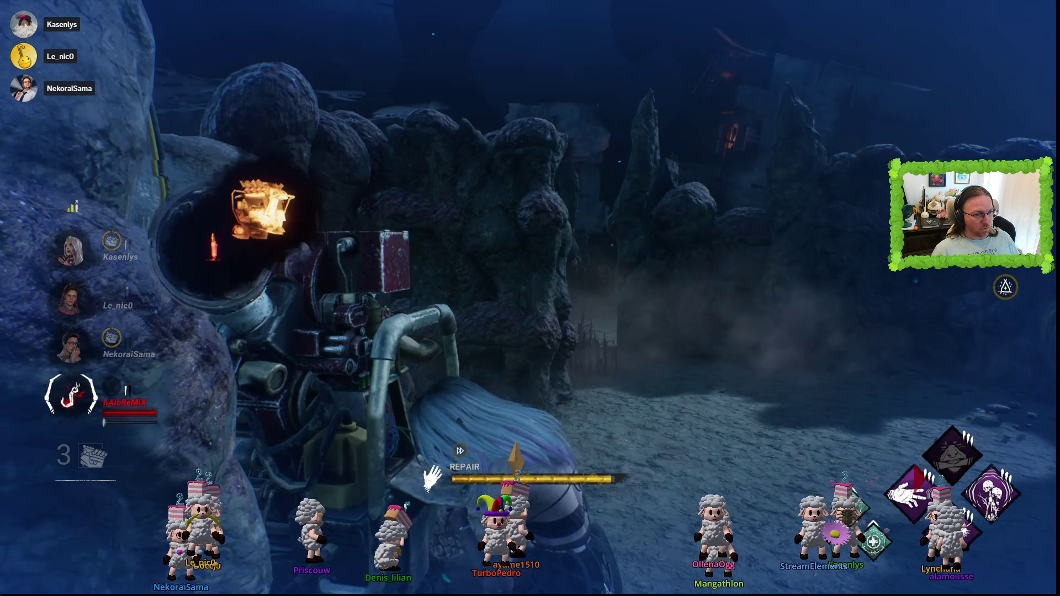
key(w)
key(w)
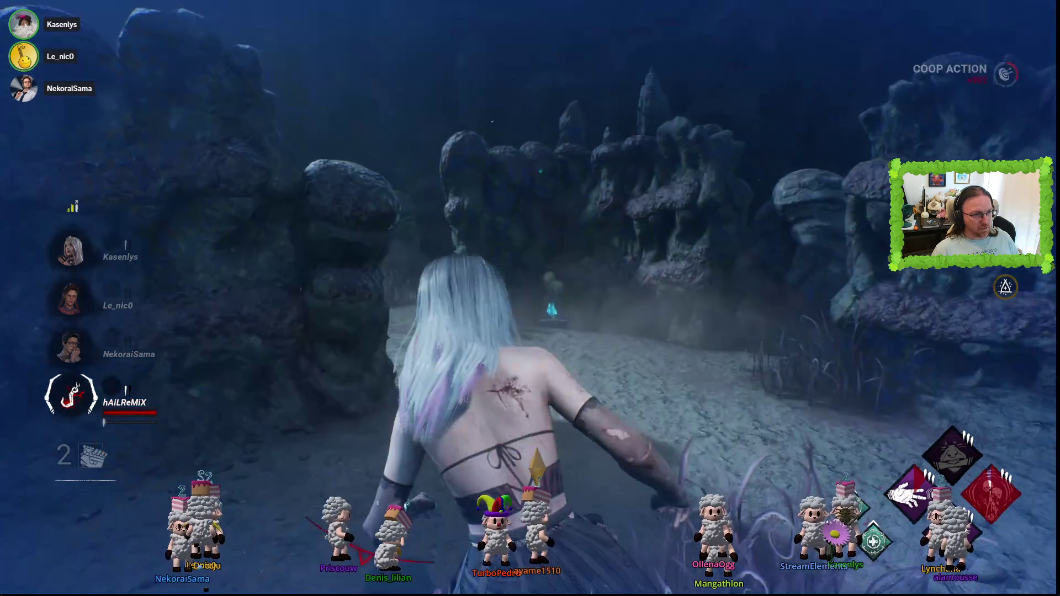
key(w)
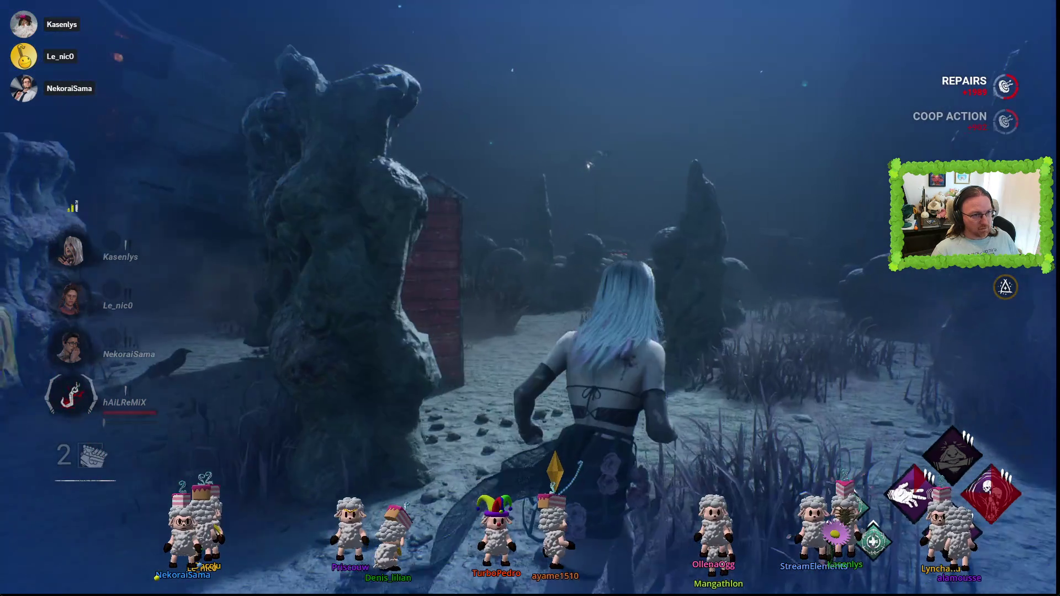
key(w)
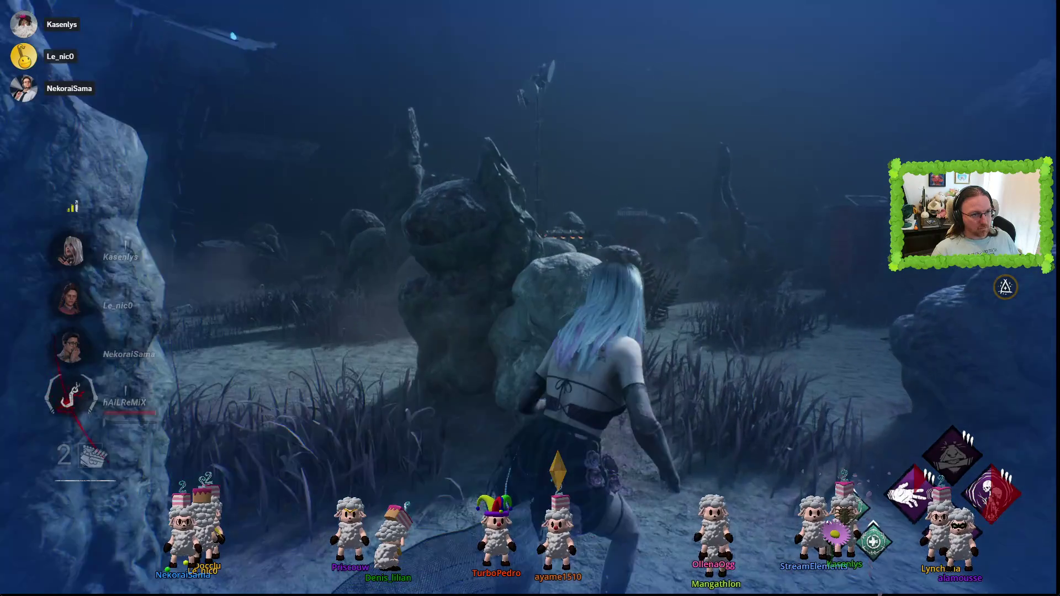
key(w)
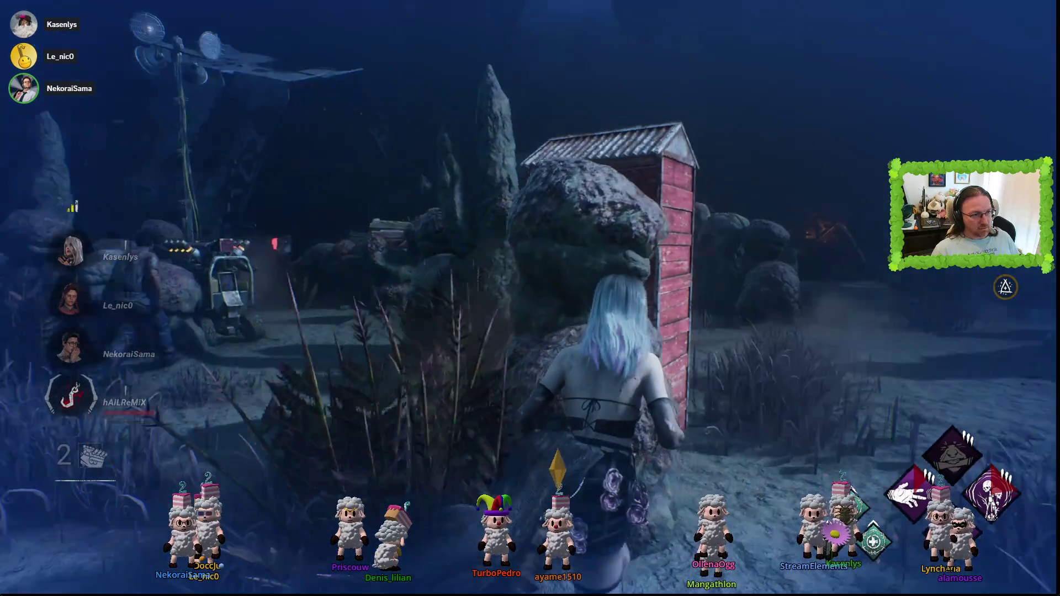
key(w)
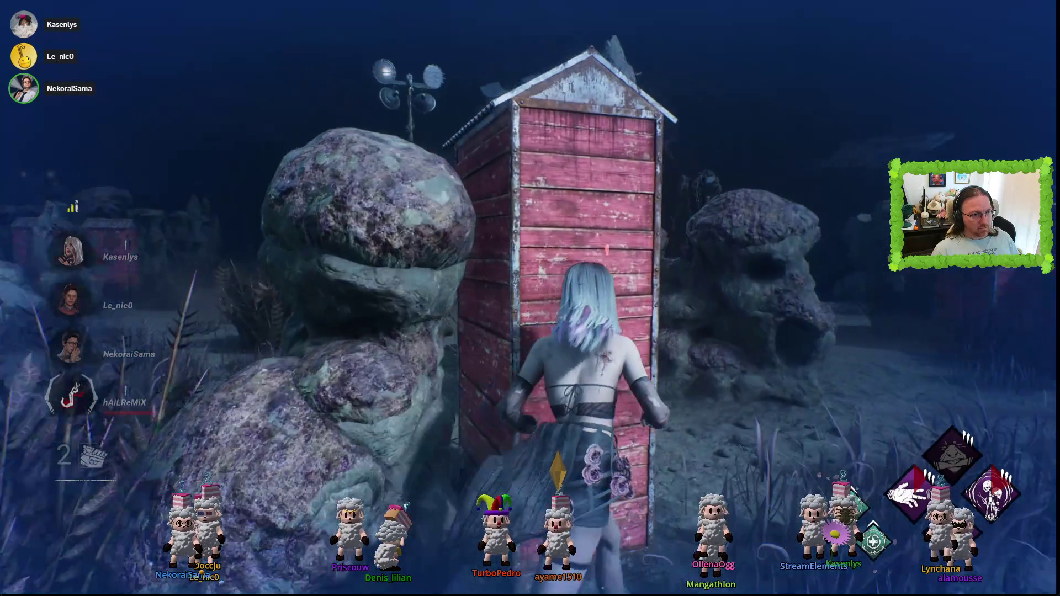
key(w)
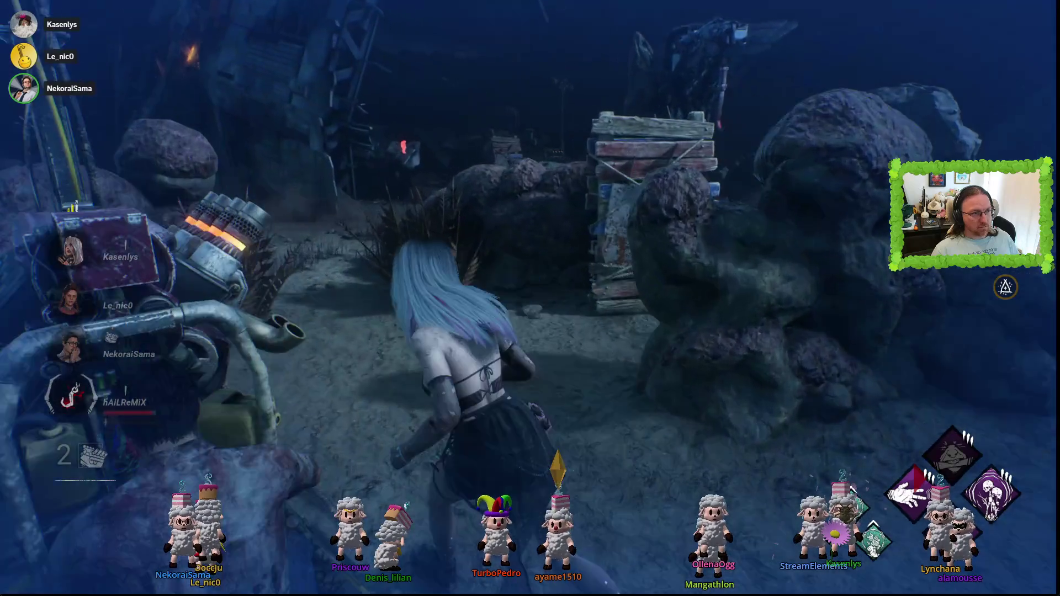
- Repair the generator by the wreck, hitting its skill check, then head for the collapsed ramp
click(530, 298)
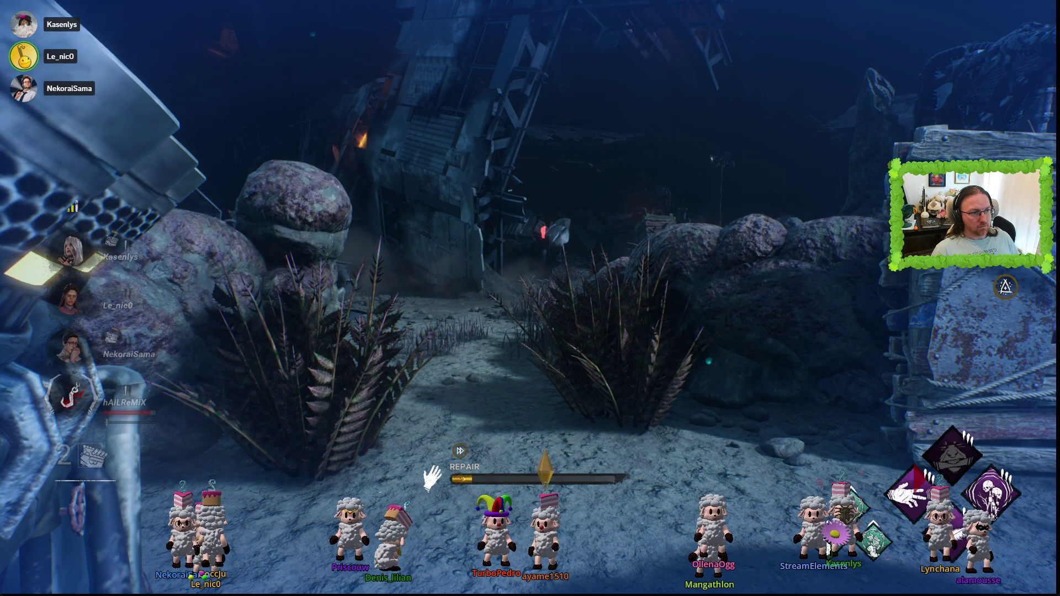
key(space)
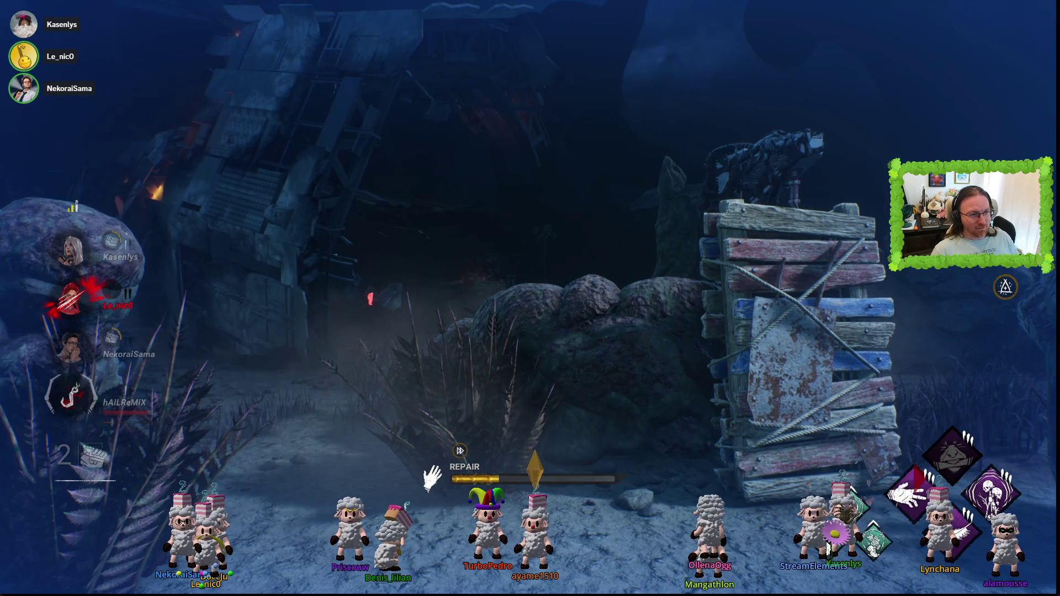
key(w)
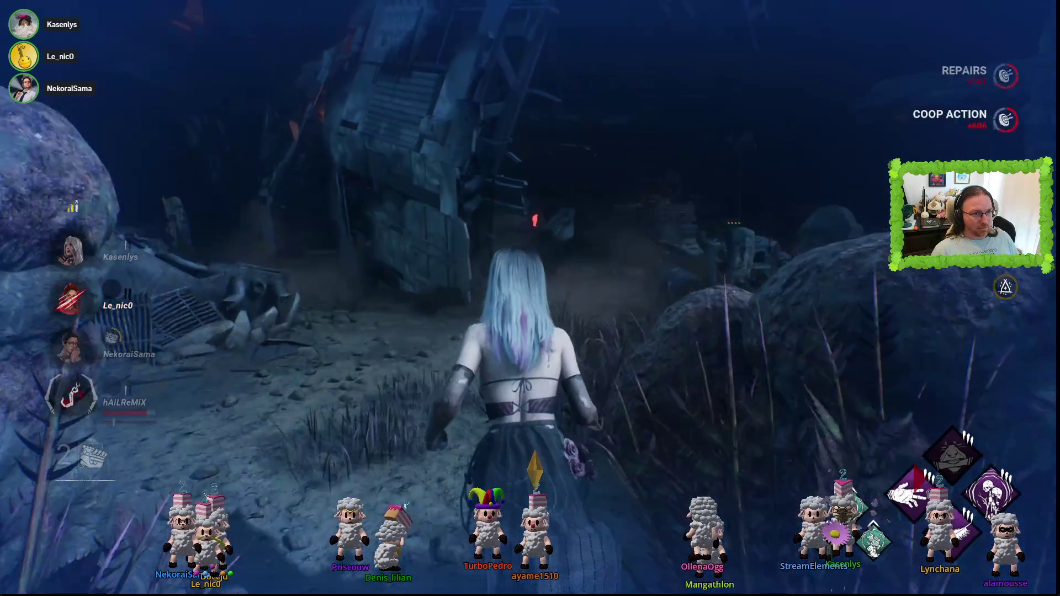
key(w)
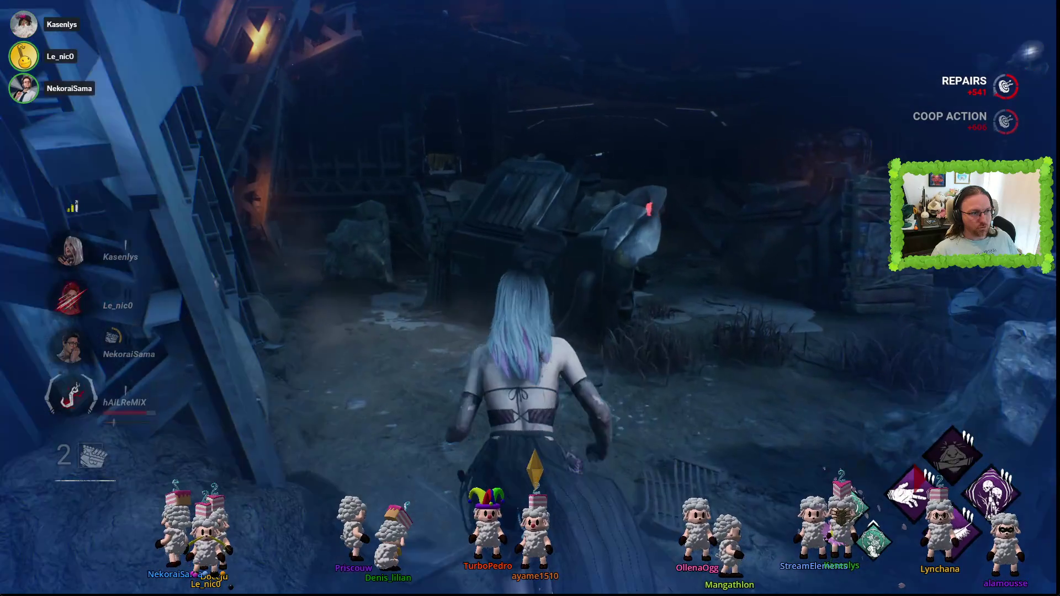
key(w)
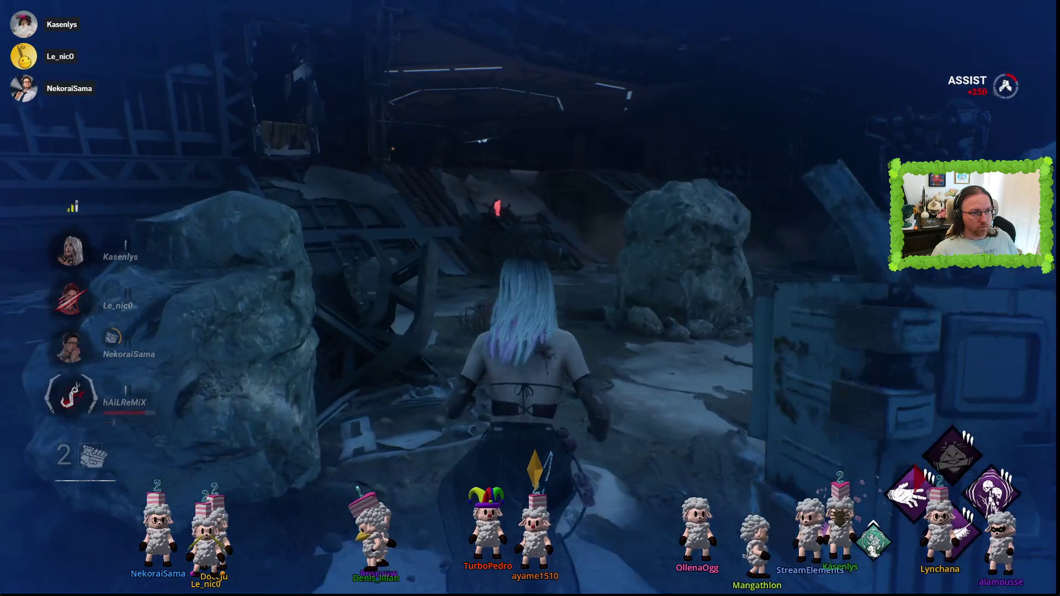
key(w)
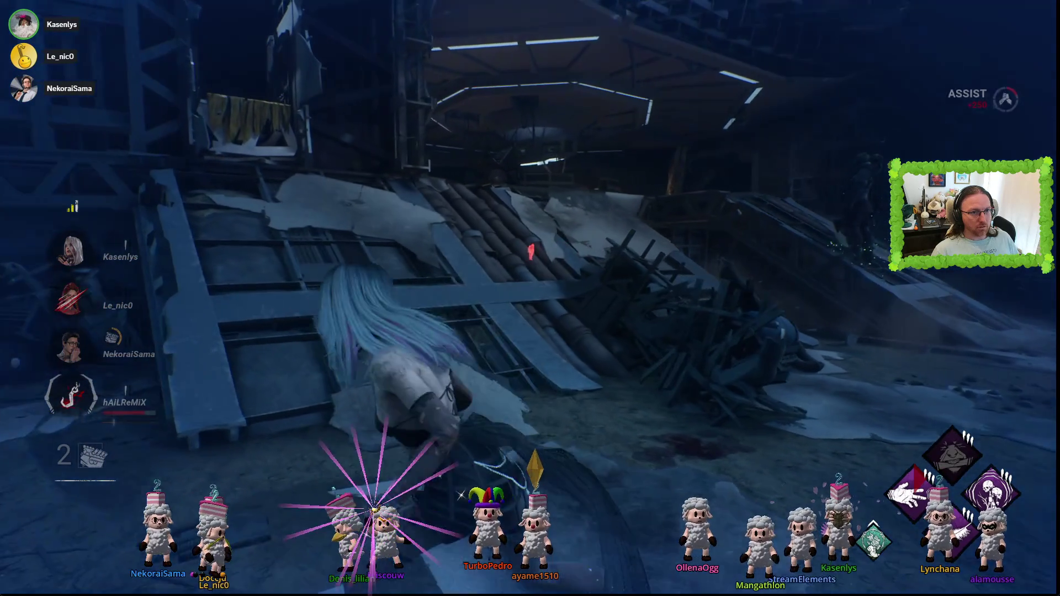
key(w)
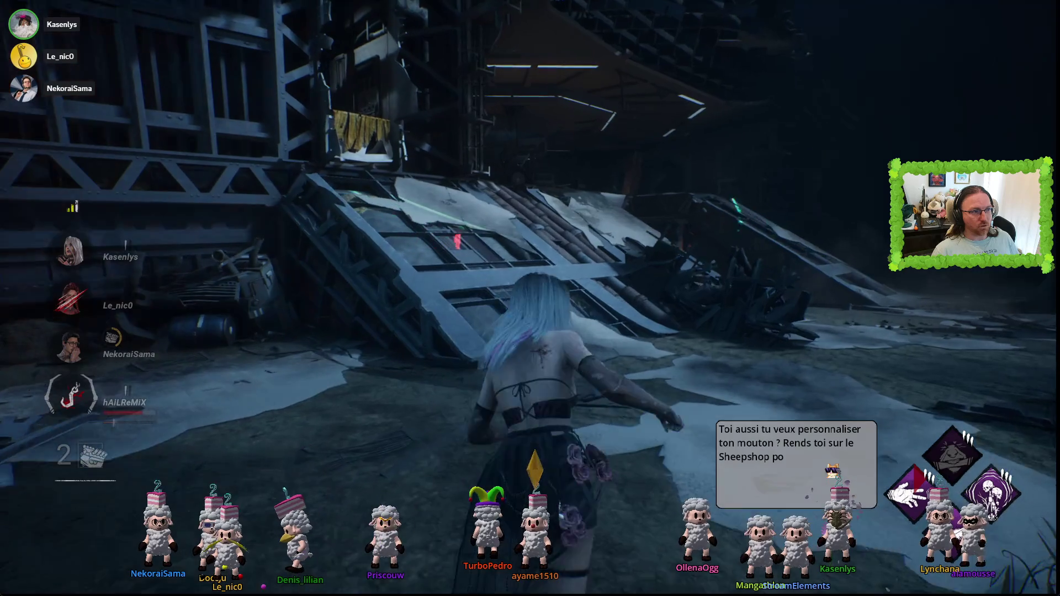
- Enter the ship and pass the hook and lit doorway to reach the crate stack
key(w)
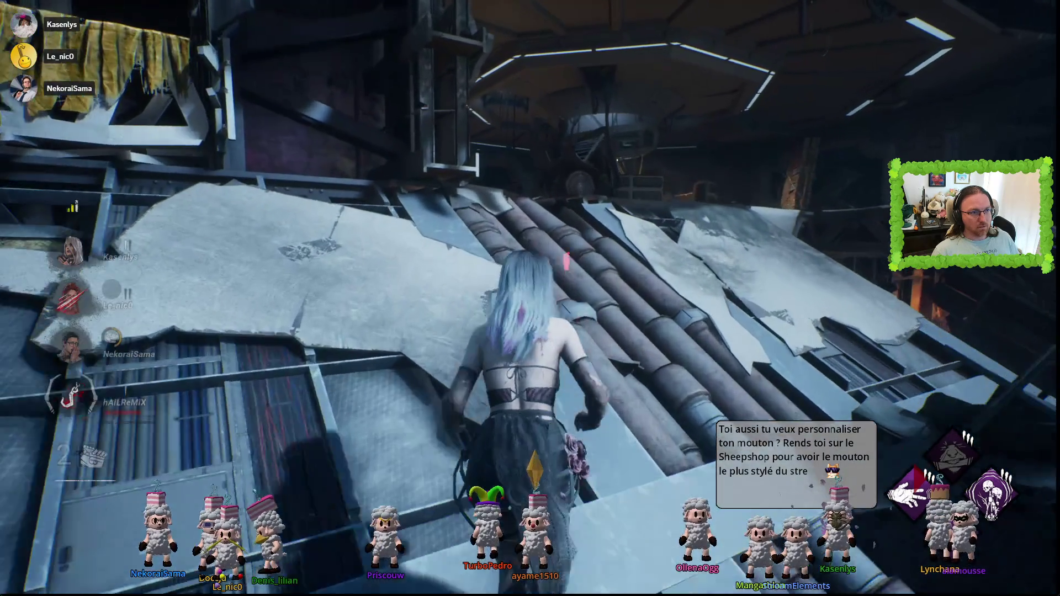
key(w)
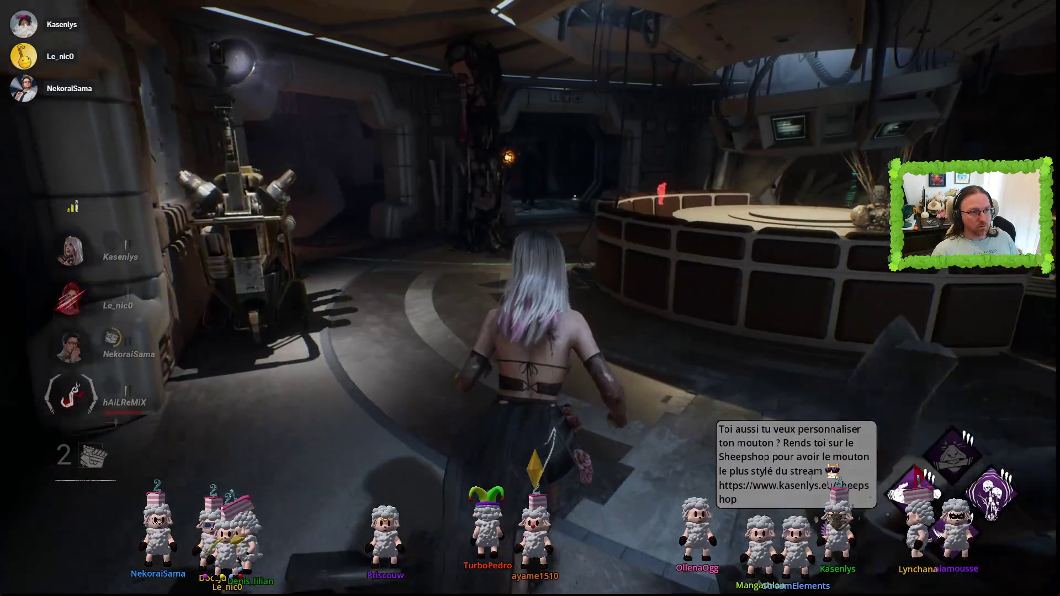
key(w)
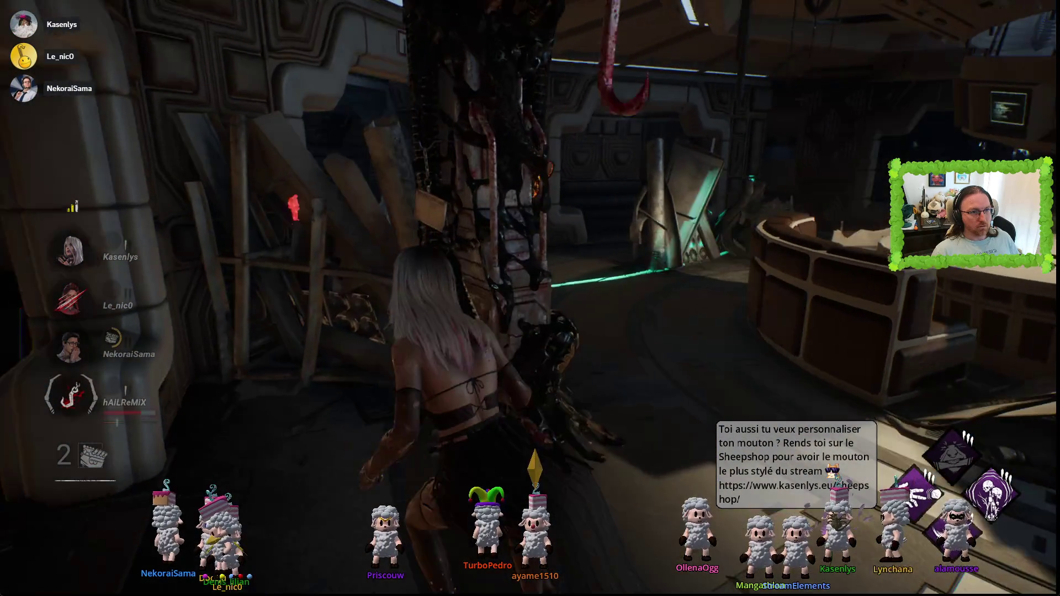
key(w)
key(w)
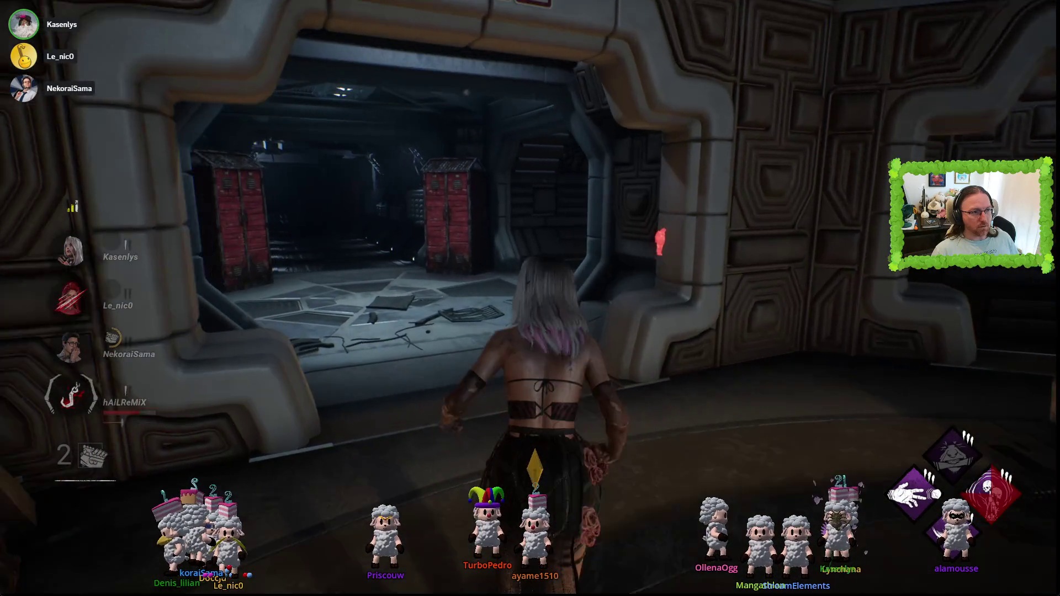
key(w)
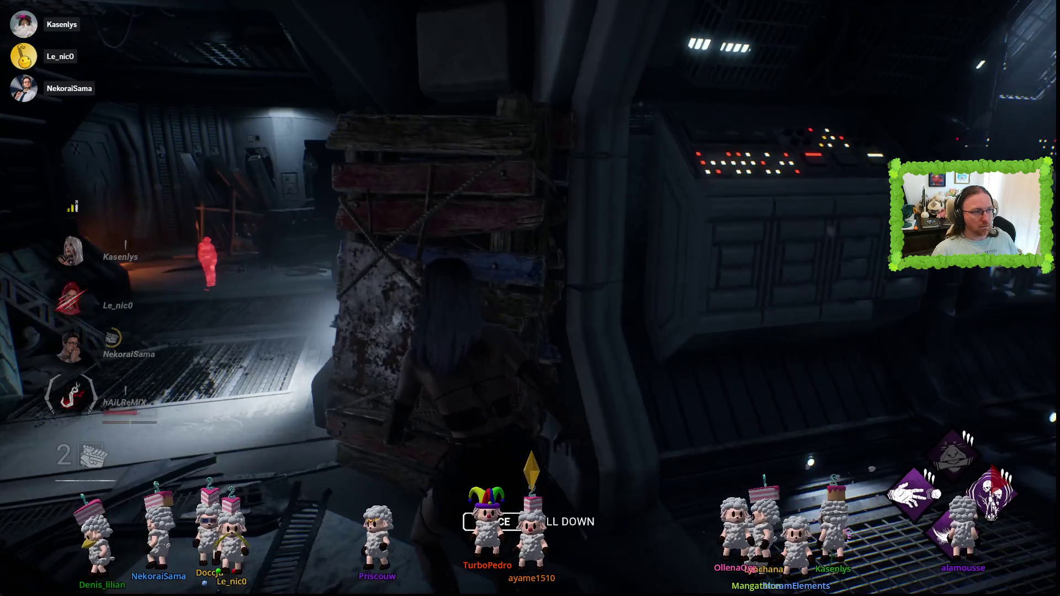
key(w)
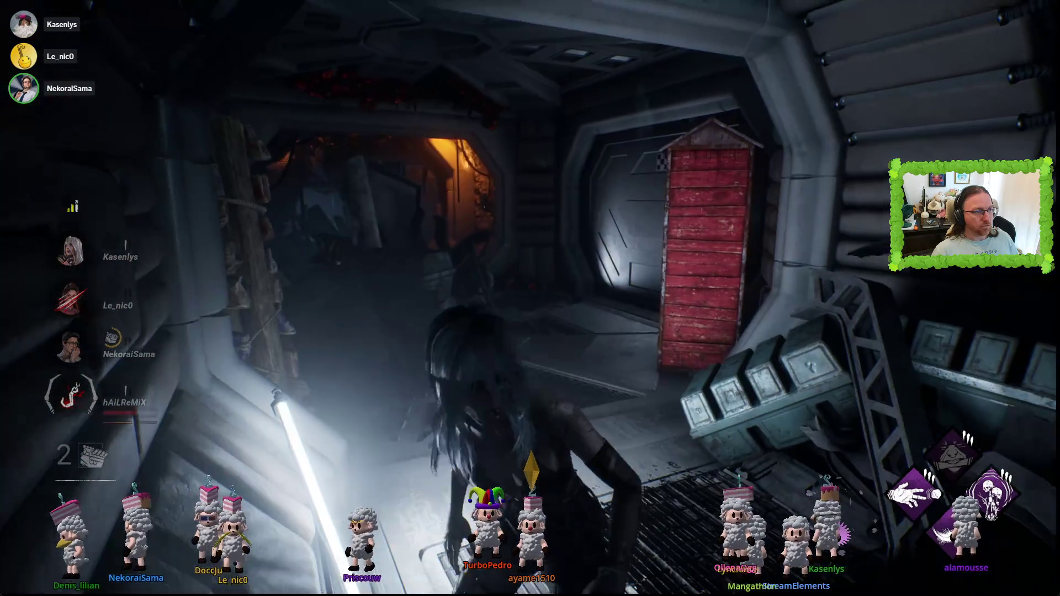
key(w)
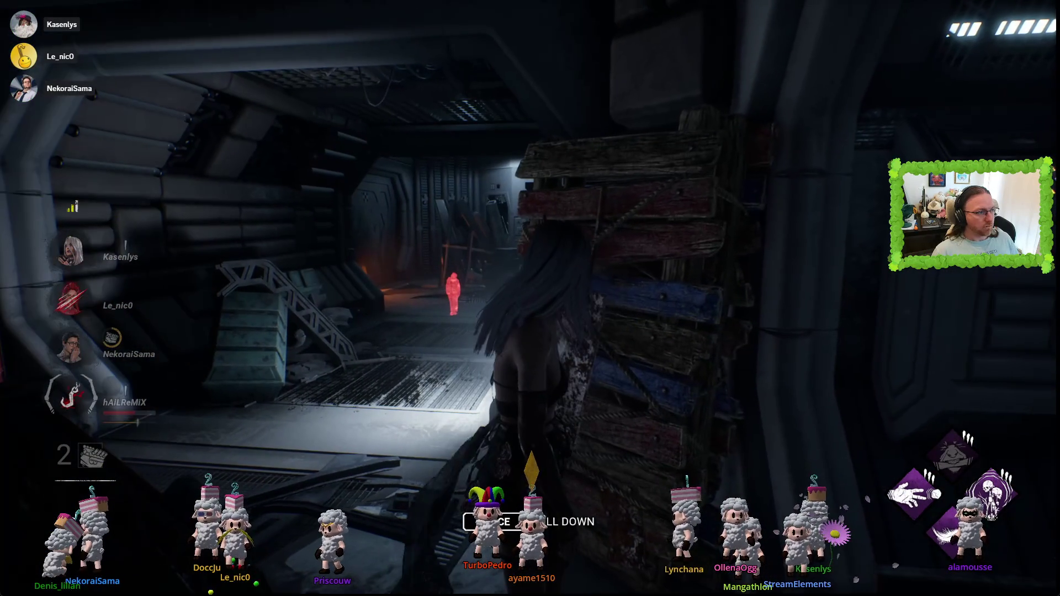
key(w)
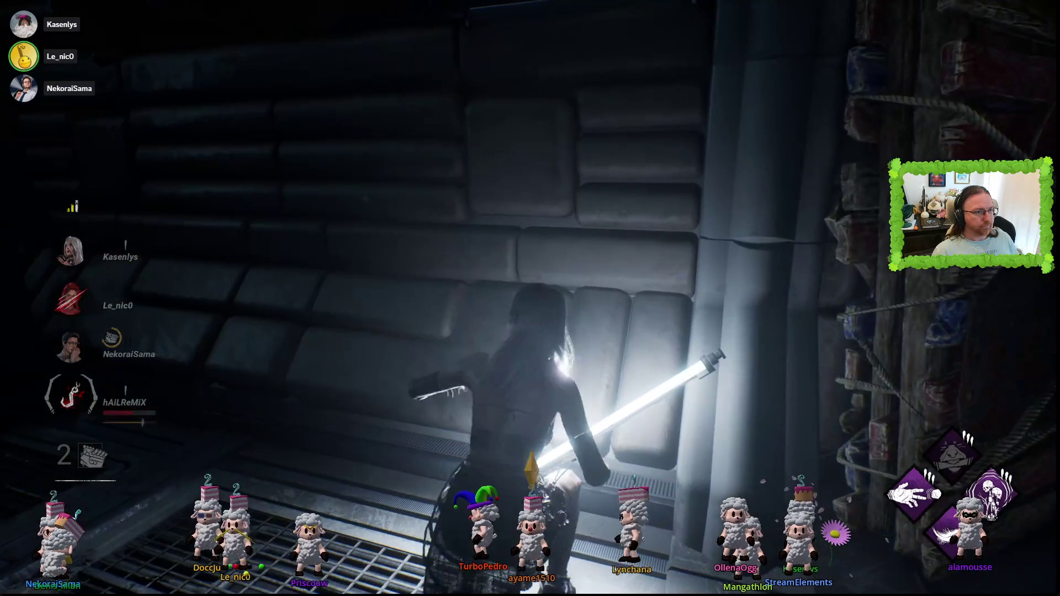
key(w)
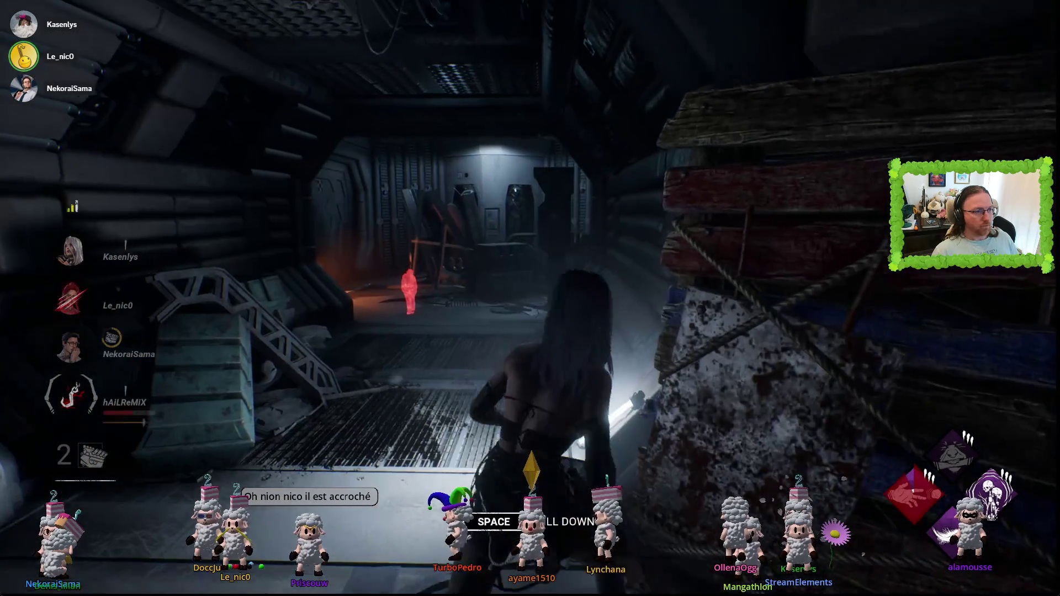
- Run down the corridor through the red-lit doorway, past the killer and out of the building
key(w)
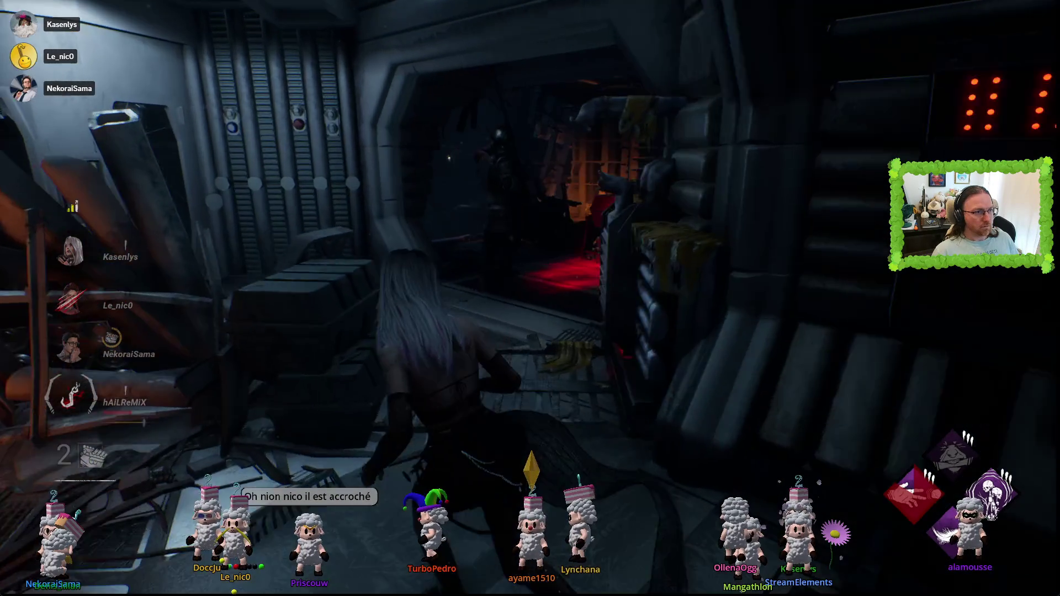
key(w)
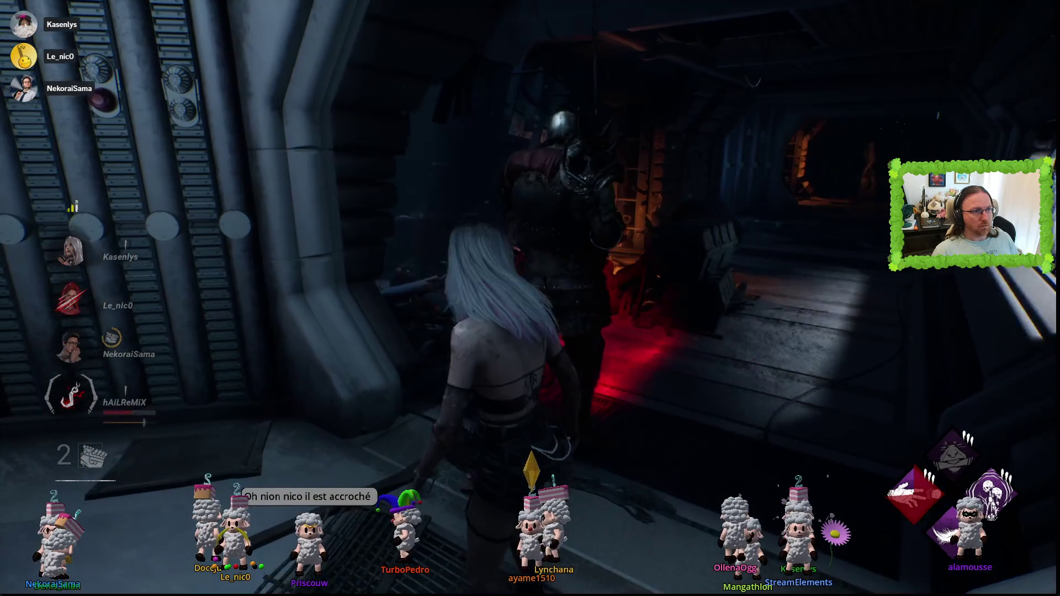
key(w)
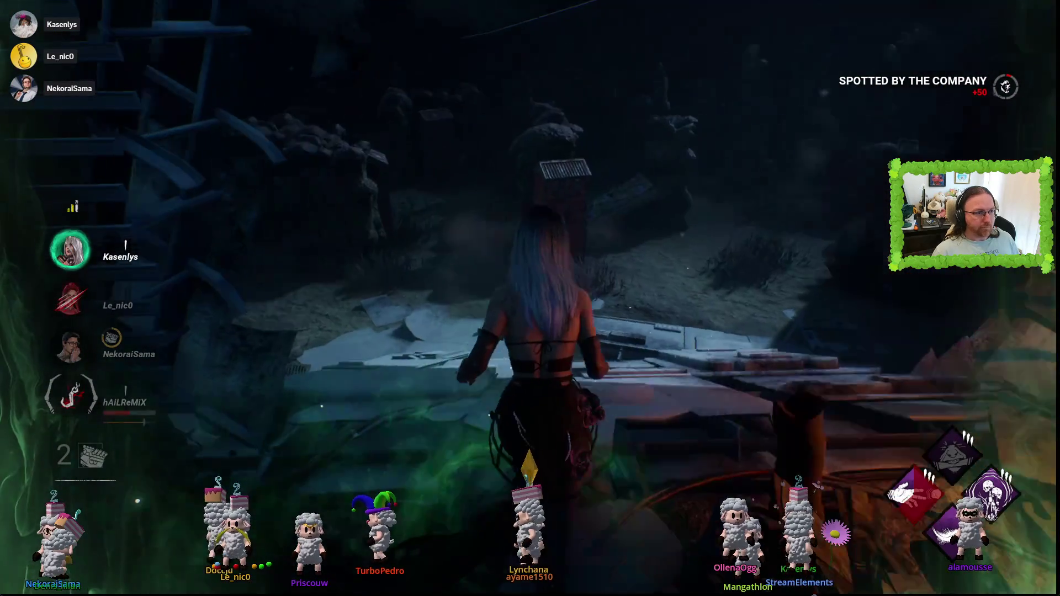
key(w)
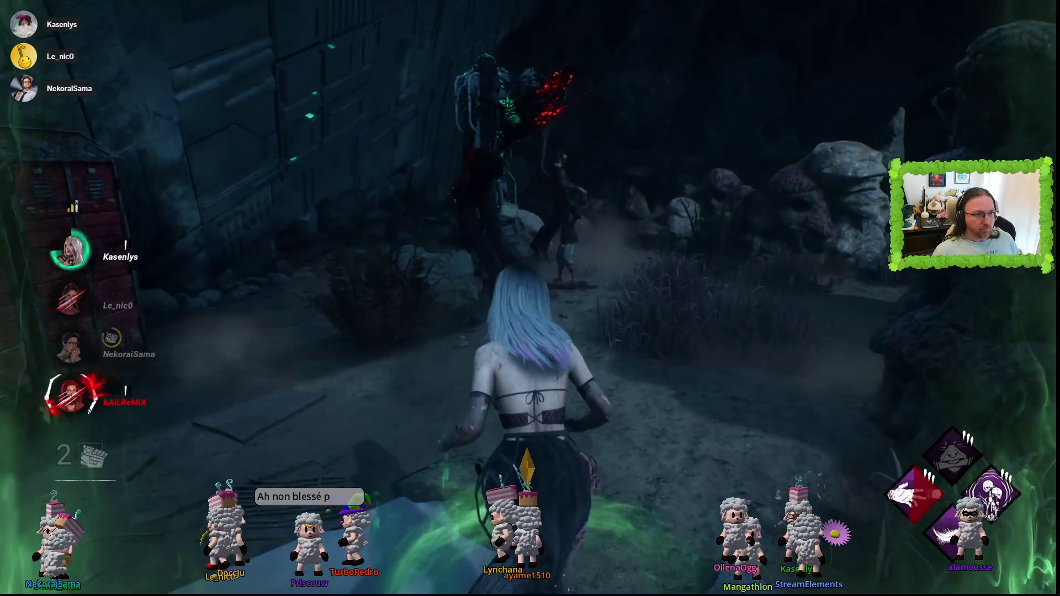
- Flee the killer along the rock wall past the pallet and hide behind a boulder to self-mend
key(w)
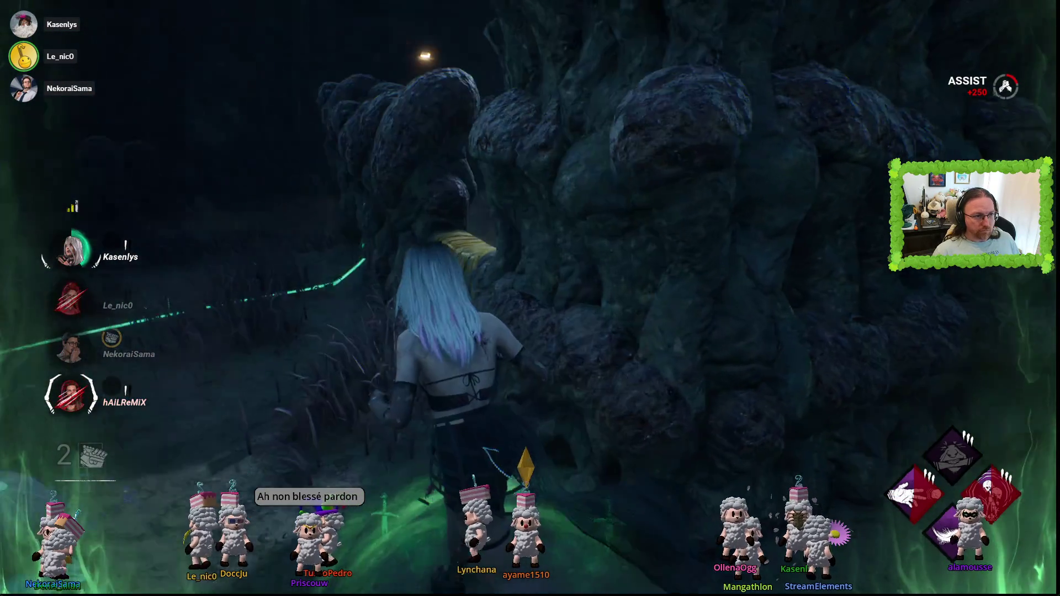
key(w)
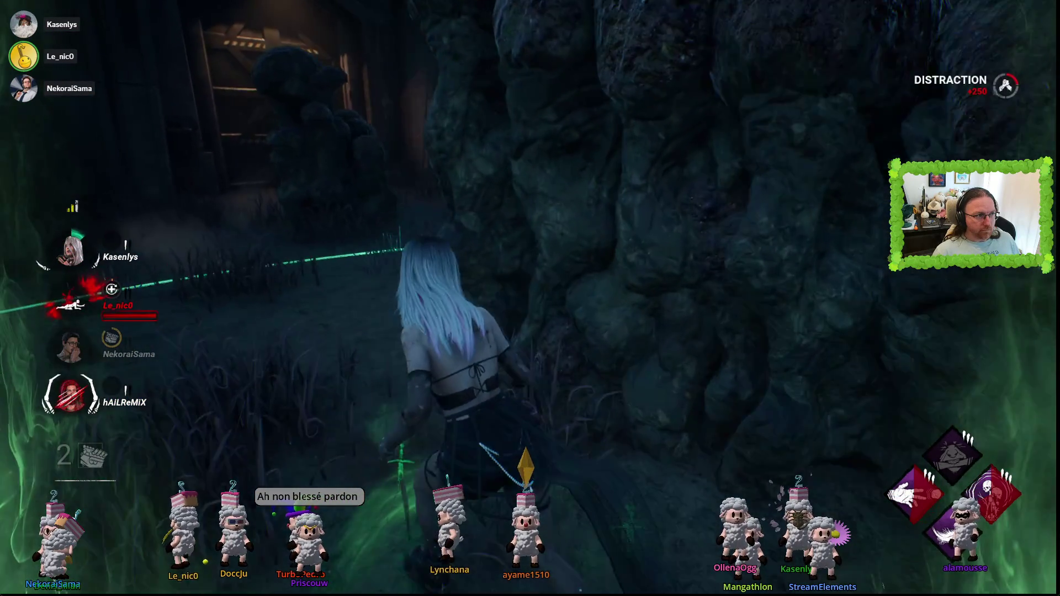
key(w)
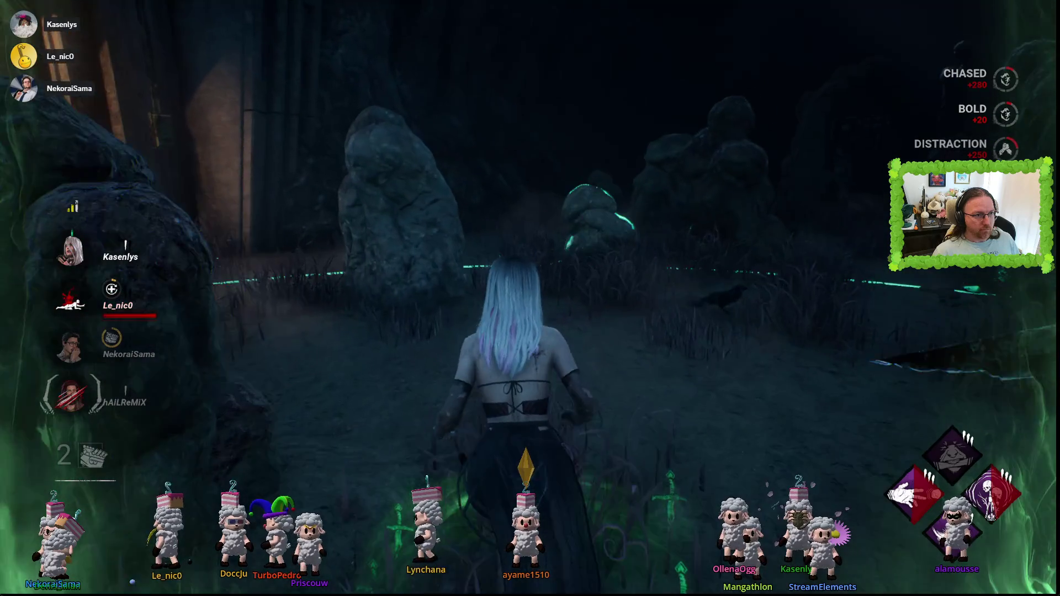
key(w)
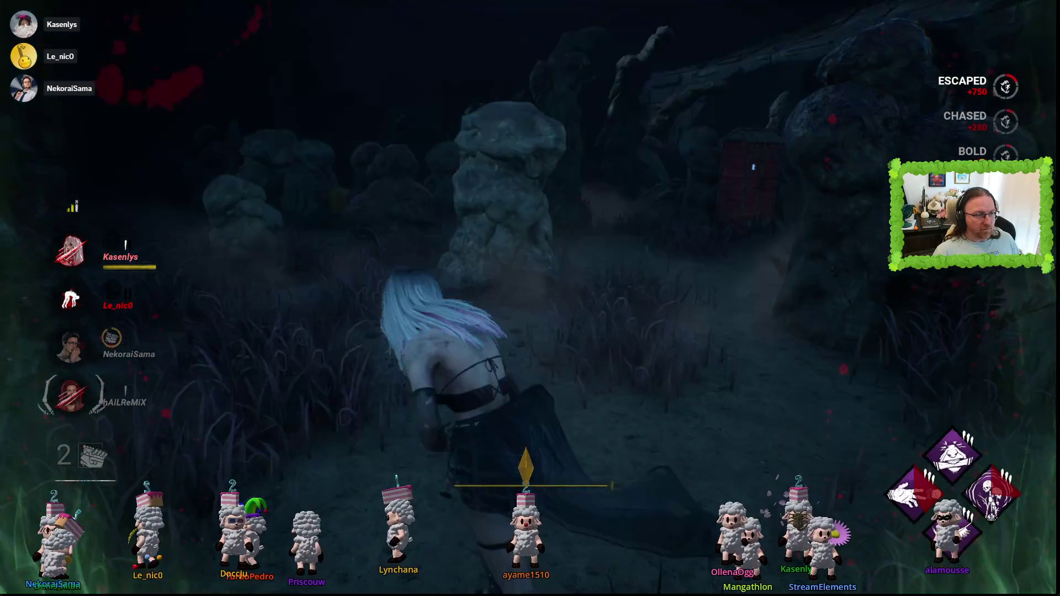
key(w)
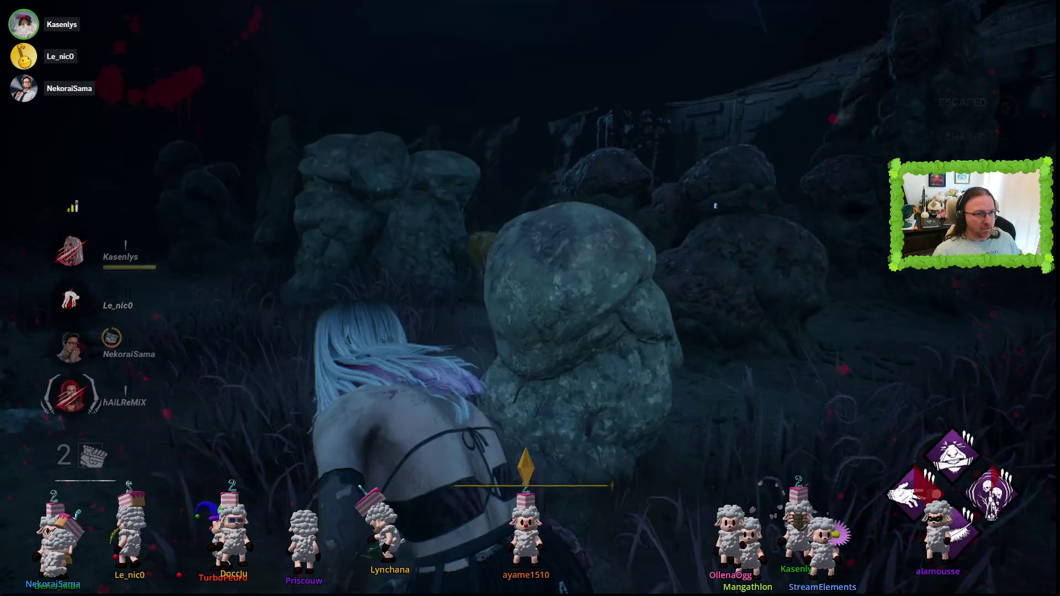
key(w)
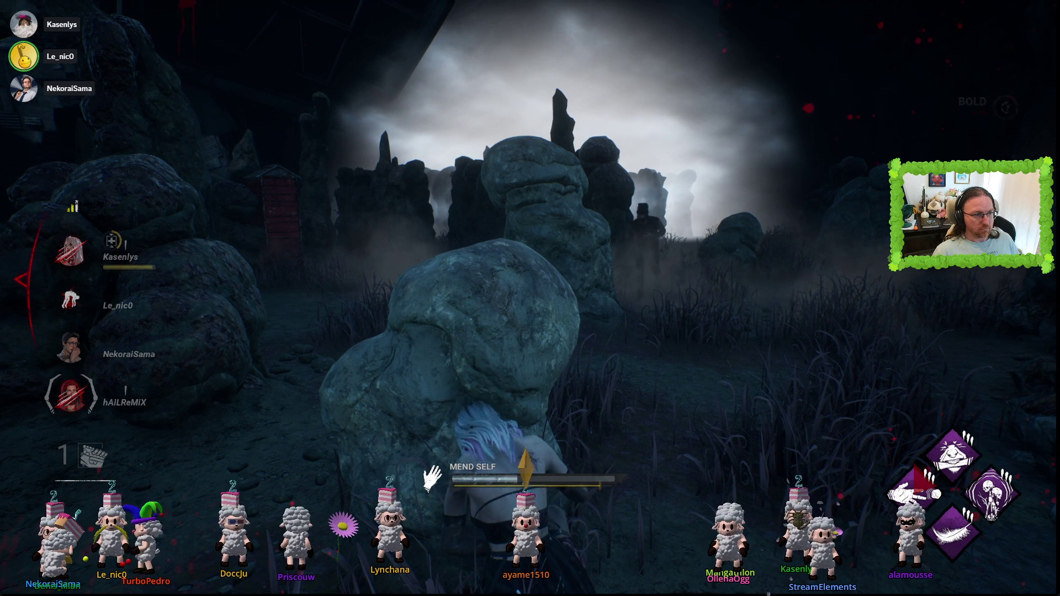
- Finish Mend Self and crouch-sneak around the boulder, staying hidden from the killer
mouse_move(530, 298)
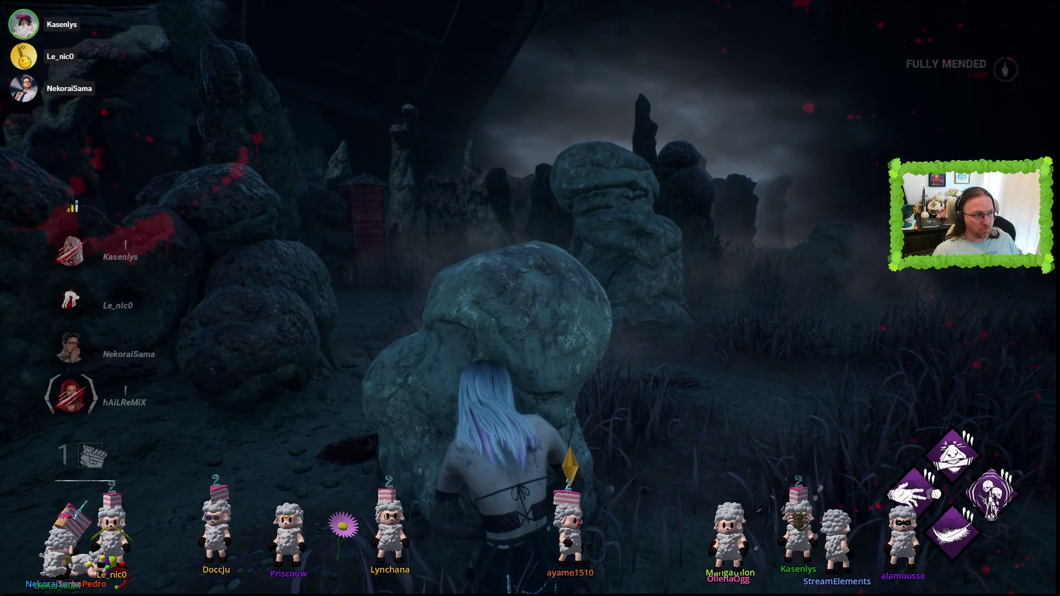
key(w)
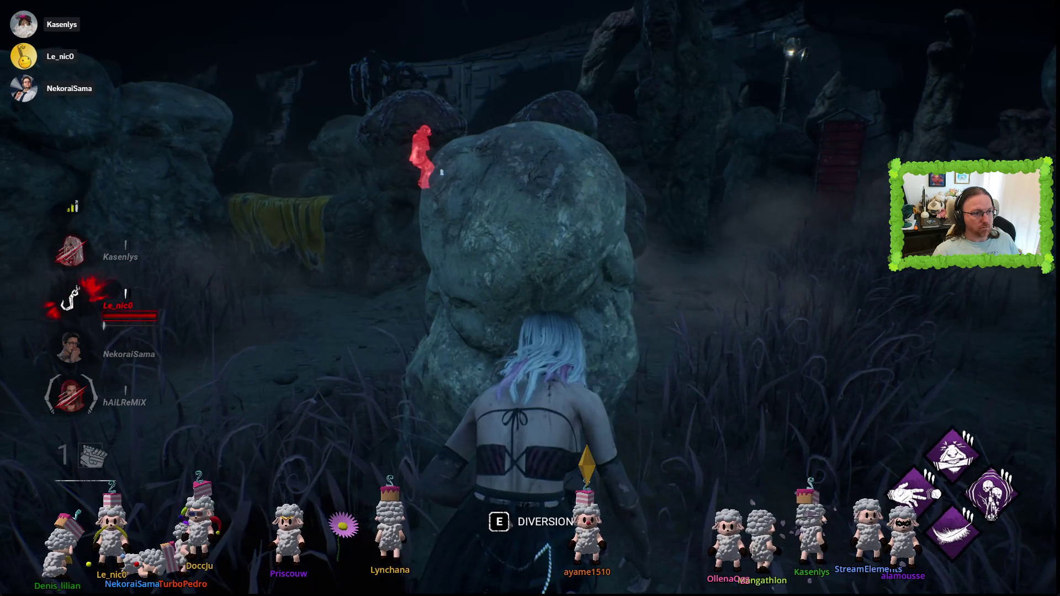
key(ctrl)
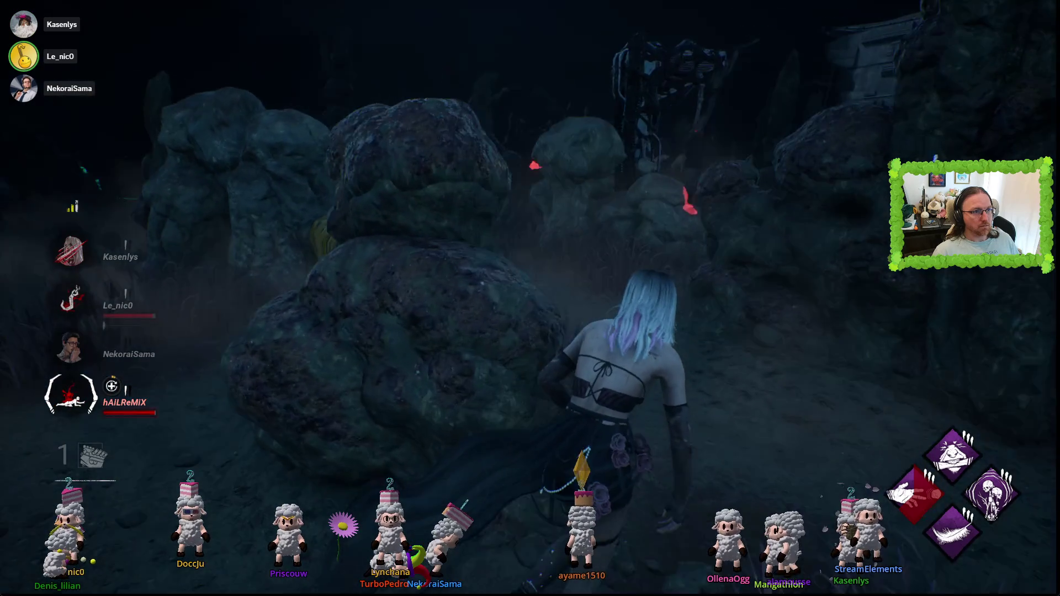
- Unhook the teammate, run past the pallet onto the cave path, and heal them with a good skill check
key(w)
key(space)
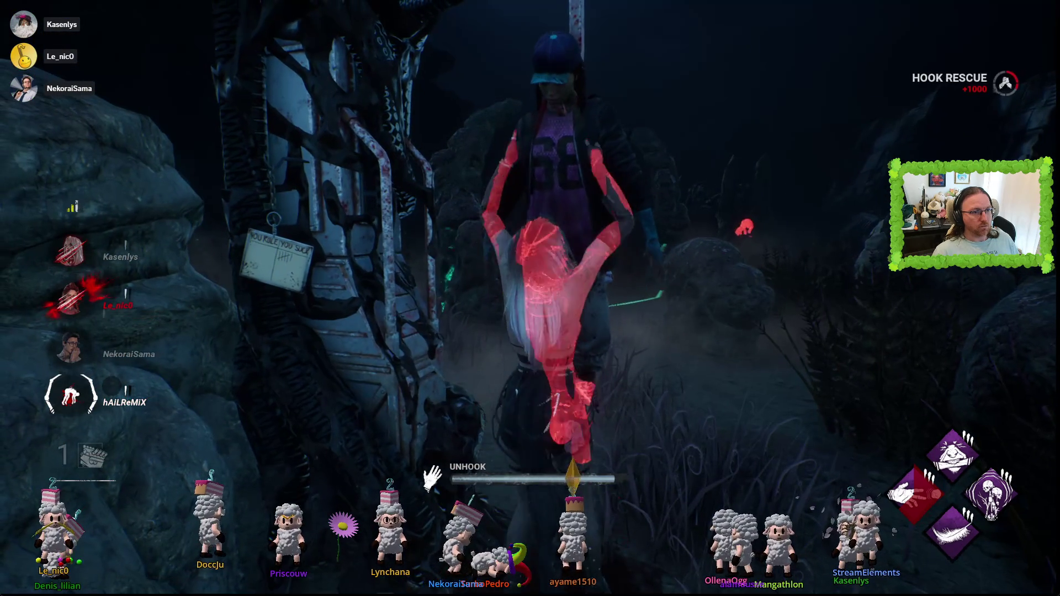
key(w)
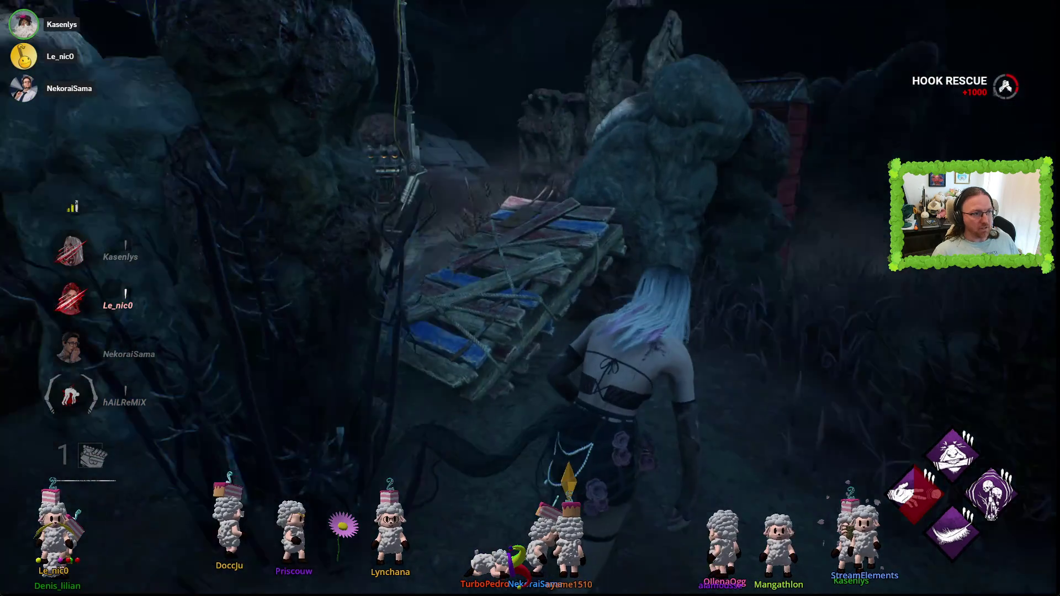
key(w)
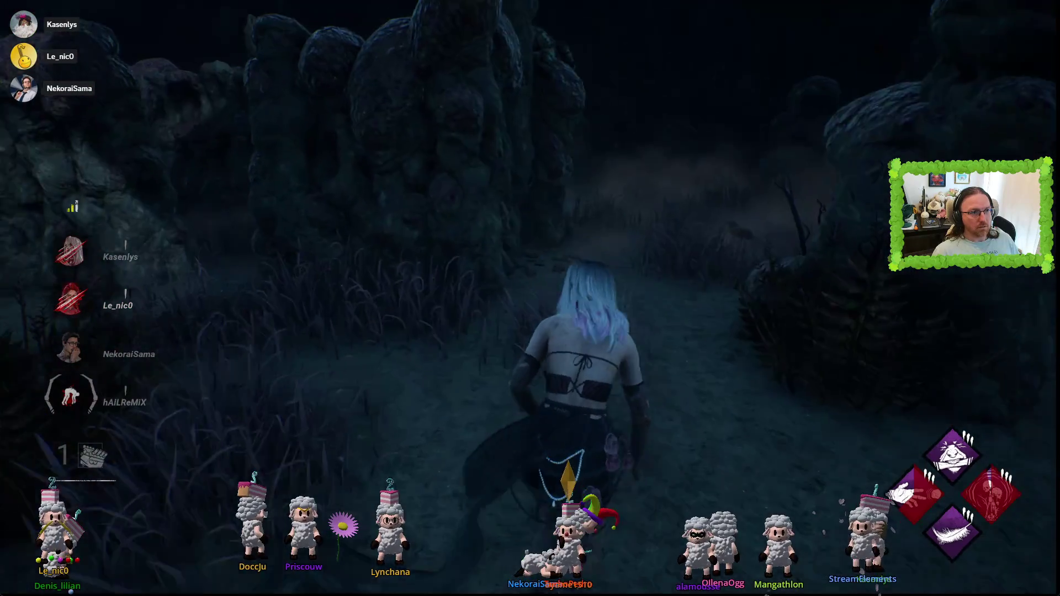
key(w)
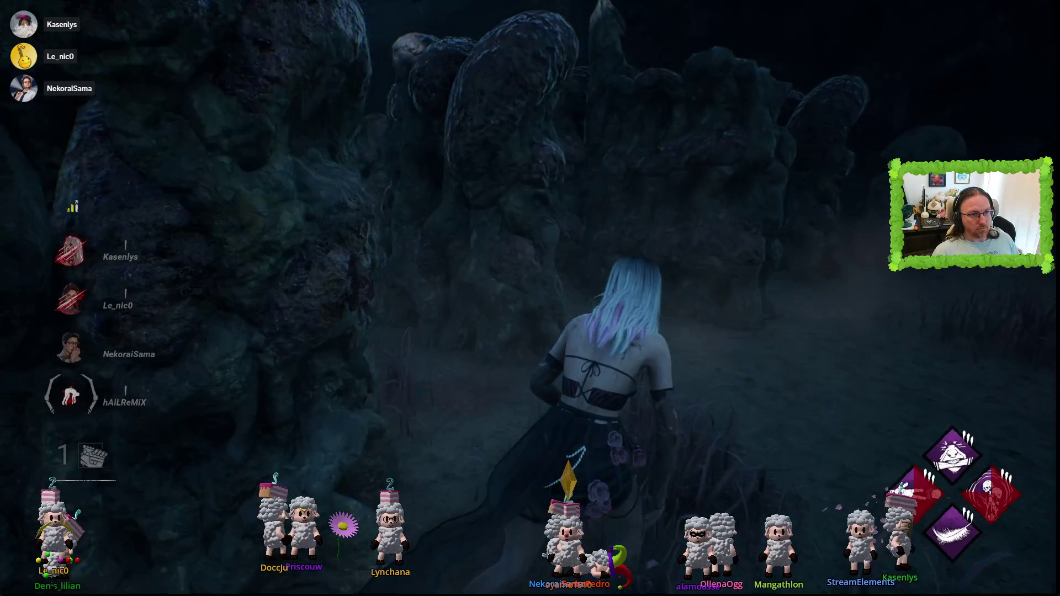
key(w)
key(w)
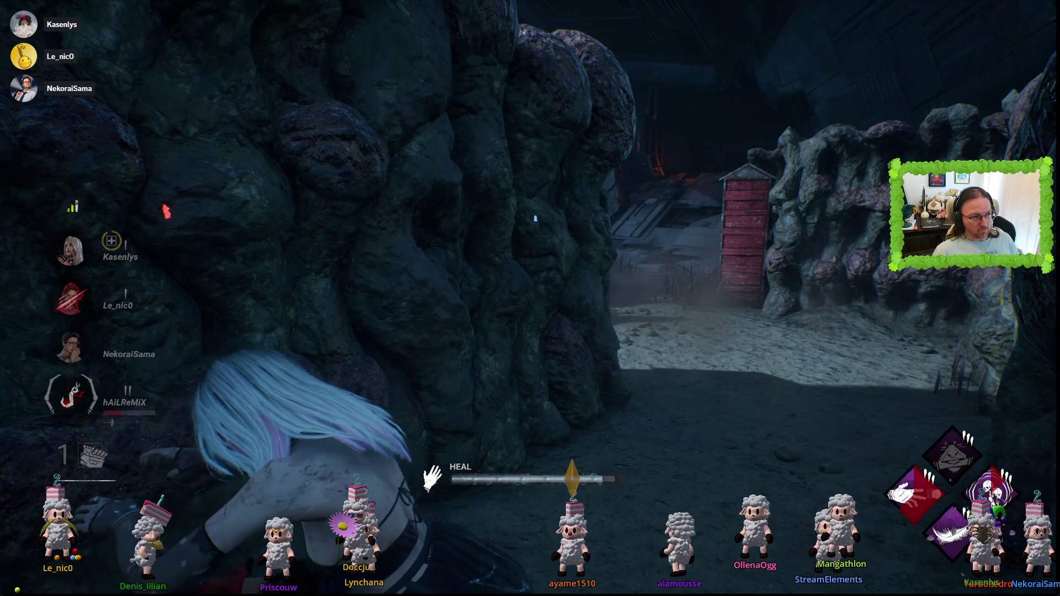
key(space)
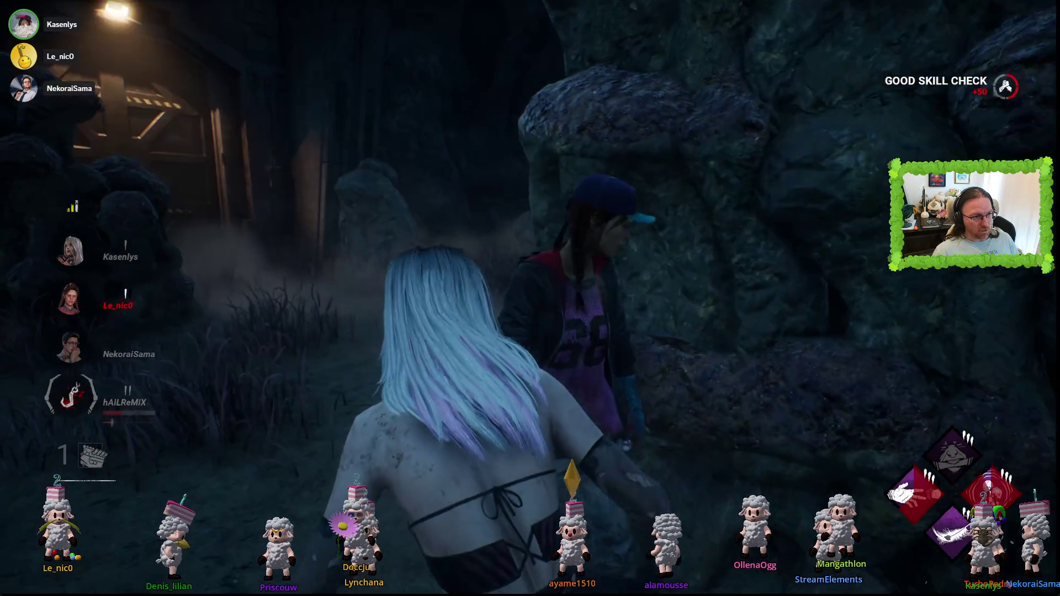
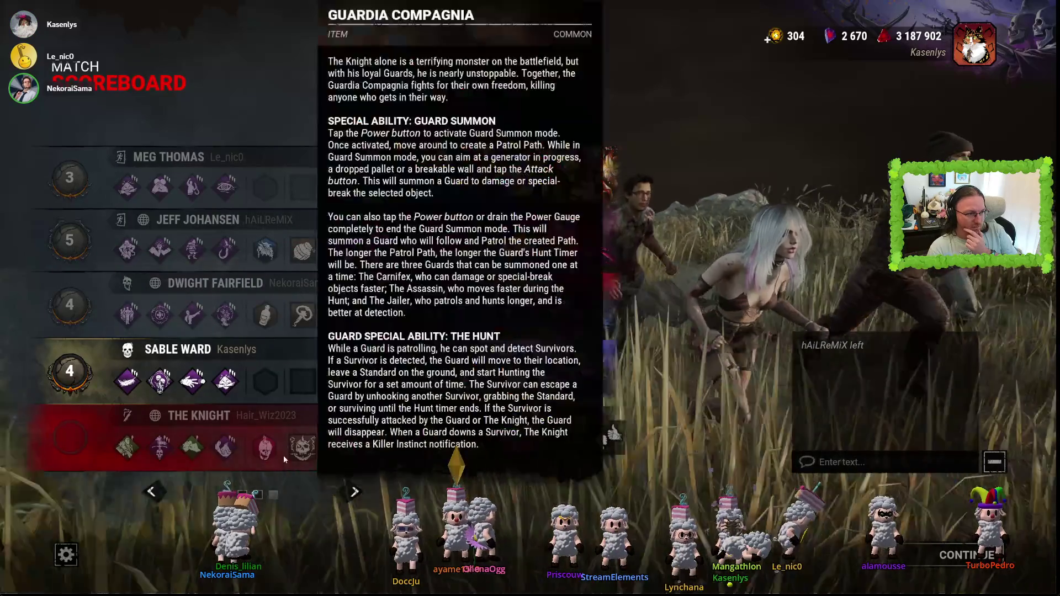
- Review the perks on the post-match scoreboard, then leave the match results
mouse_move(127, 453)
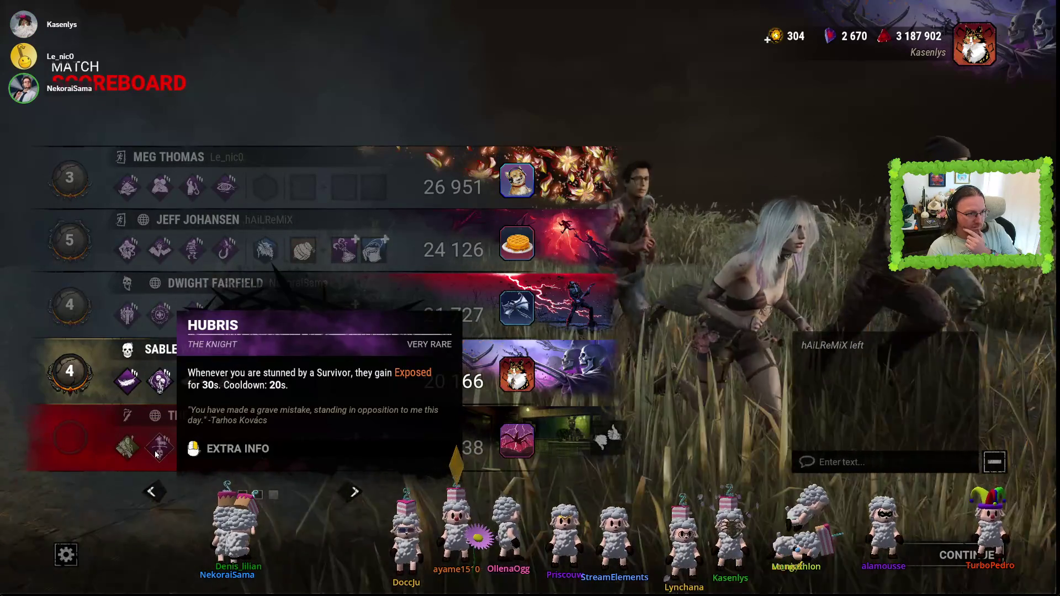
mouse_move(188, 448)
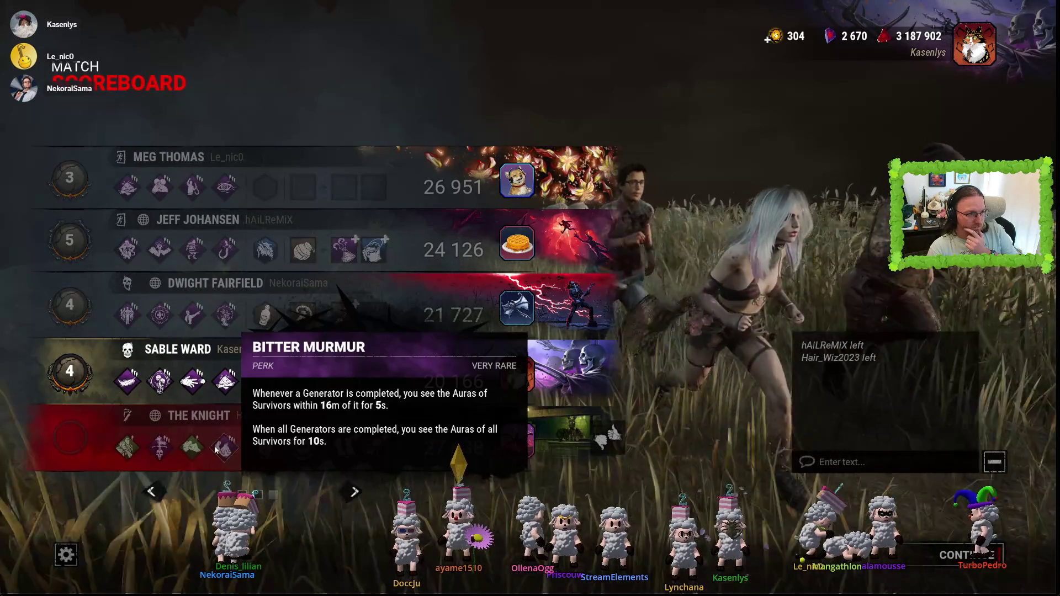
mouse_move(375, 449)
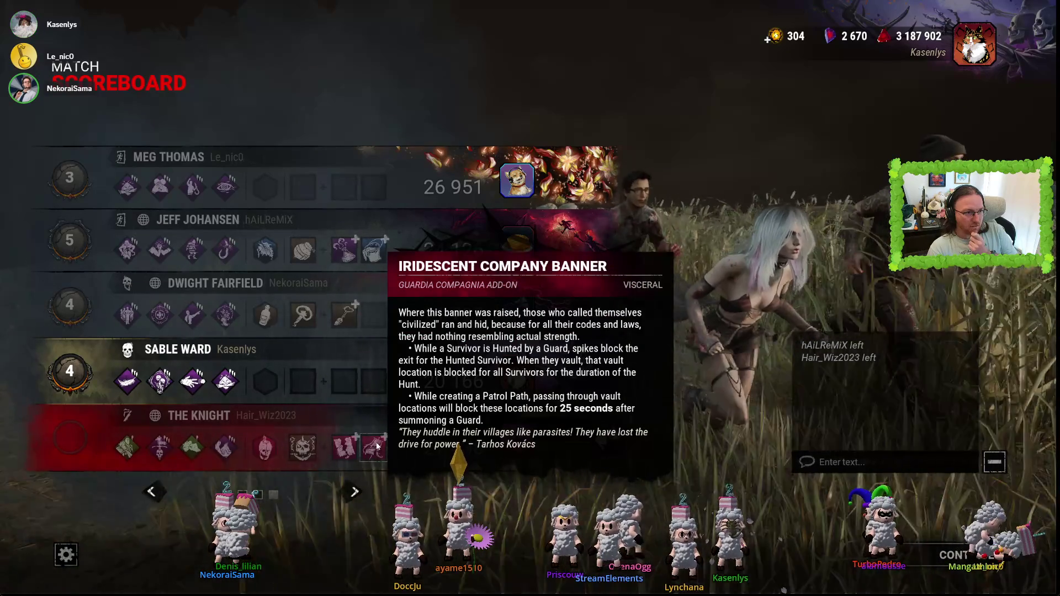
mouse_move(271, 447)
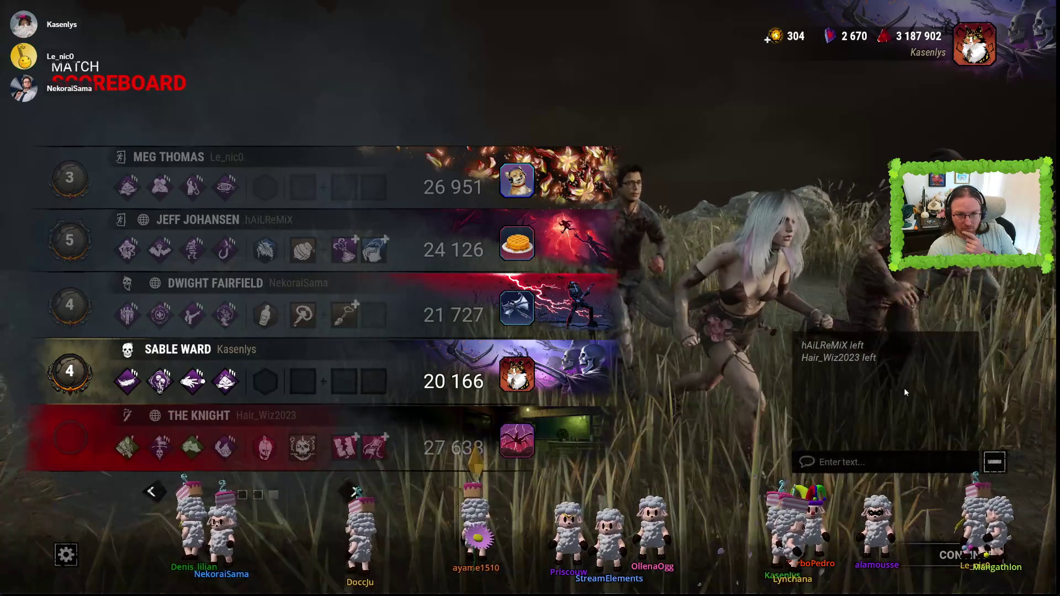
click(874, 459)
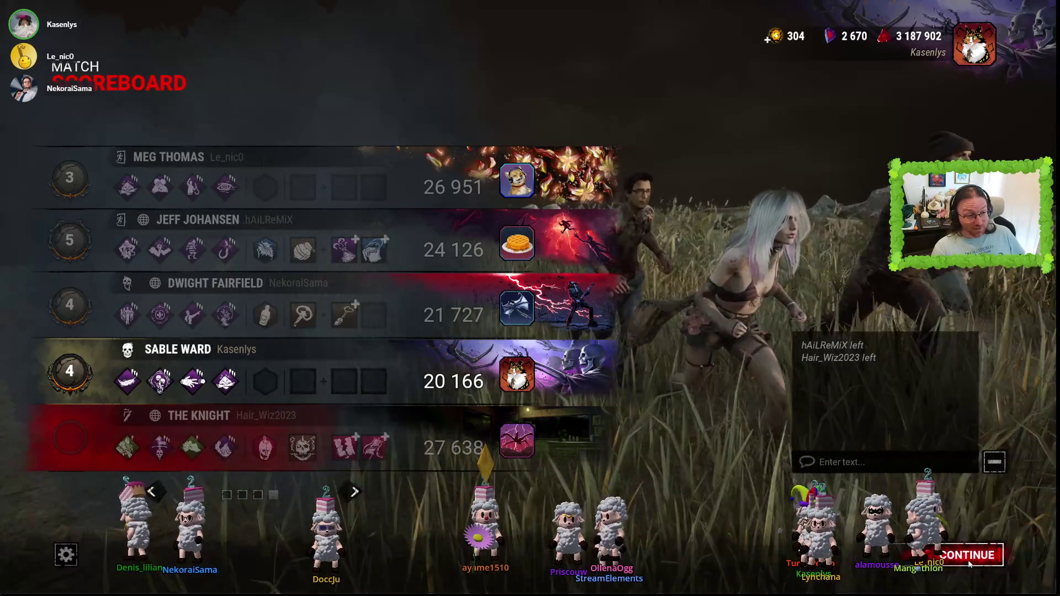
click(966, 559)
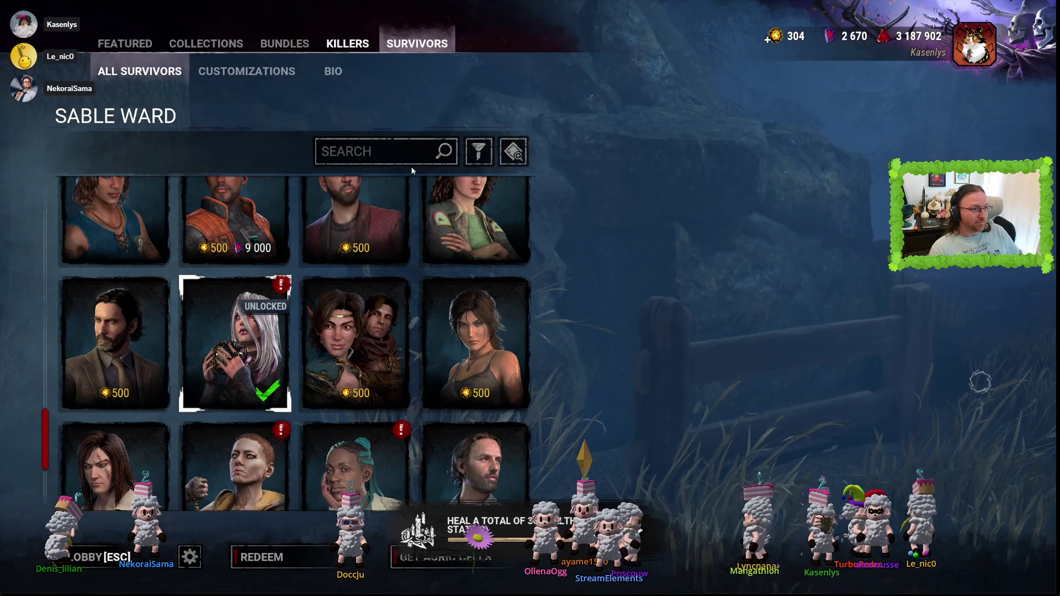
- Browse the Killers list in the store, briefly selecting The Ghoul
click(347, 43)
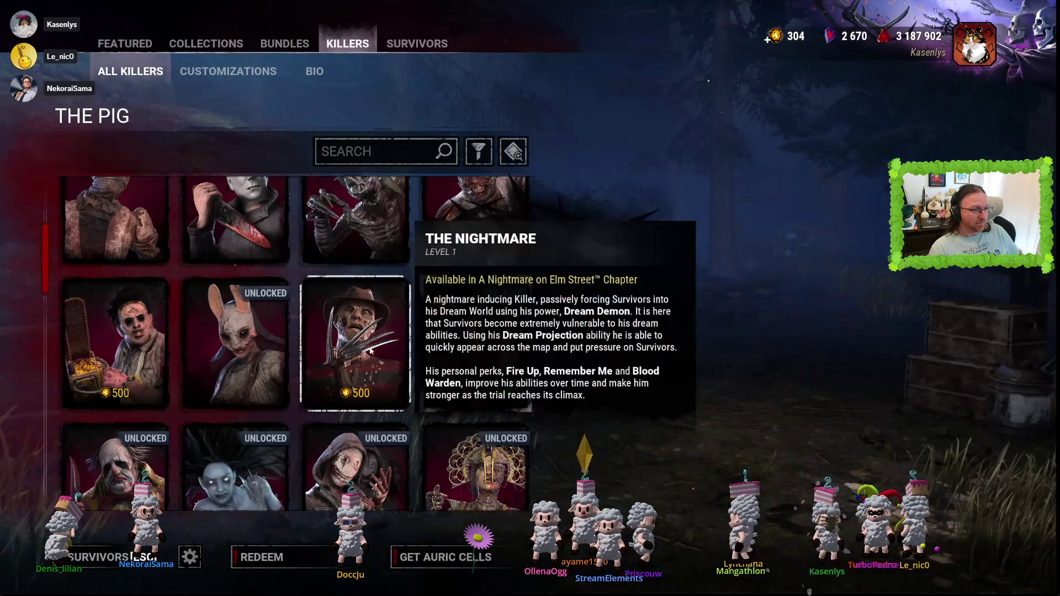
scroll(492, 277, down, 15)
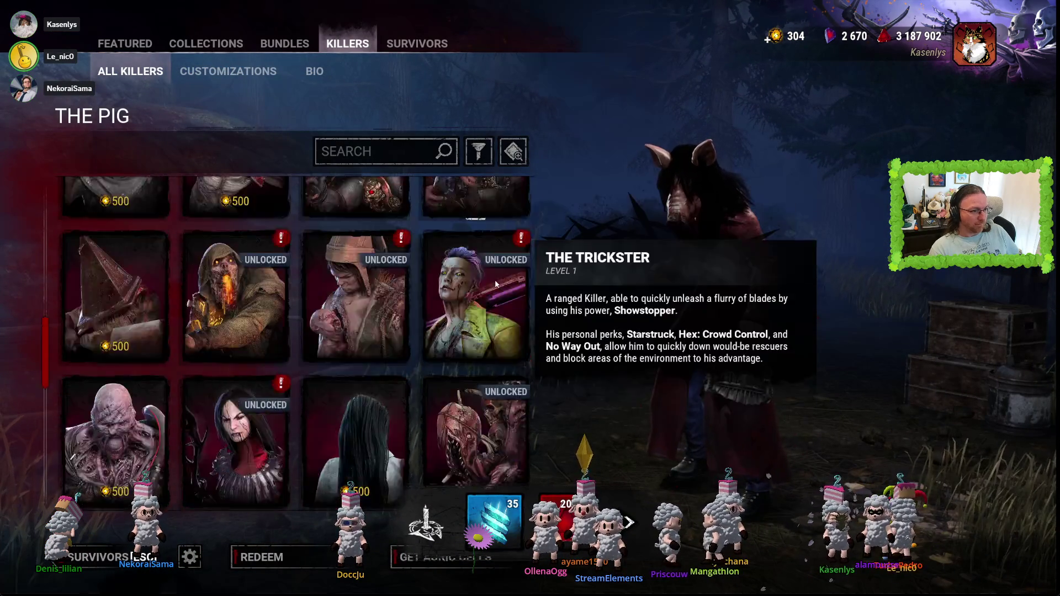
scroll(496, 287, down, 3)
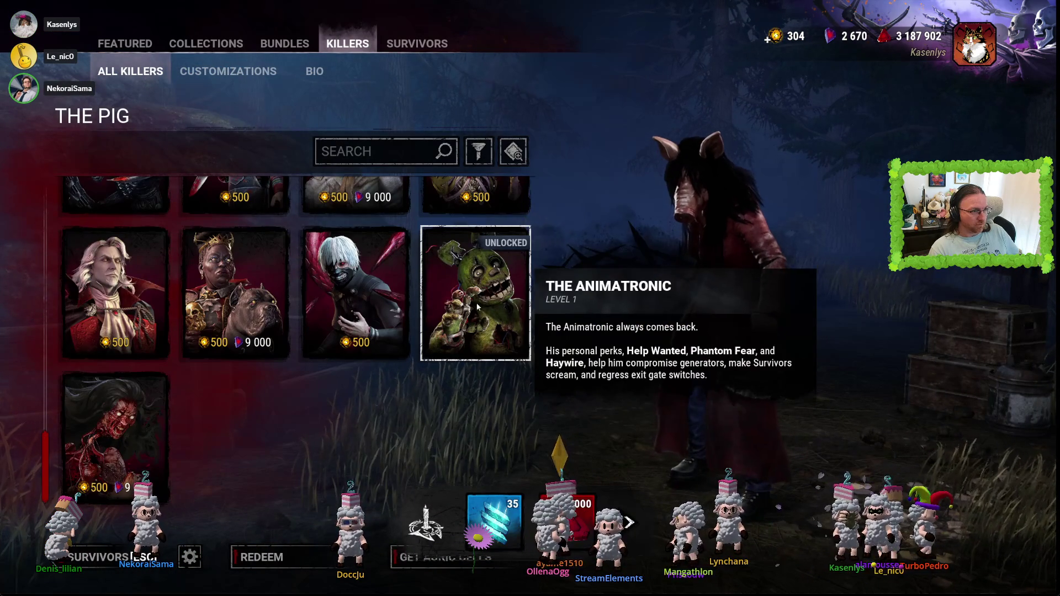
click(347, 283)
scroll(275, 337, up, 3)
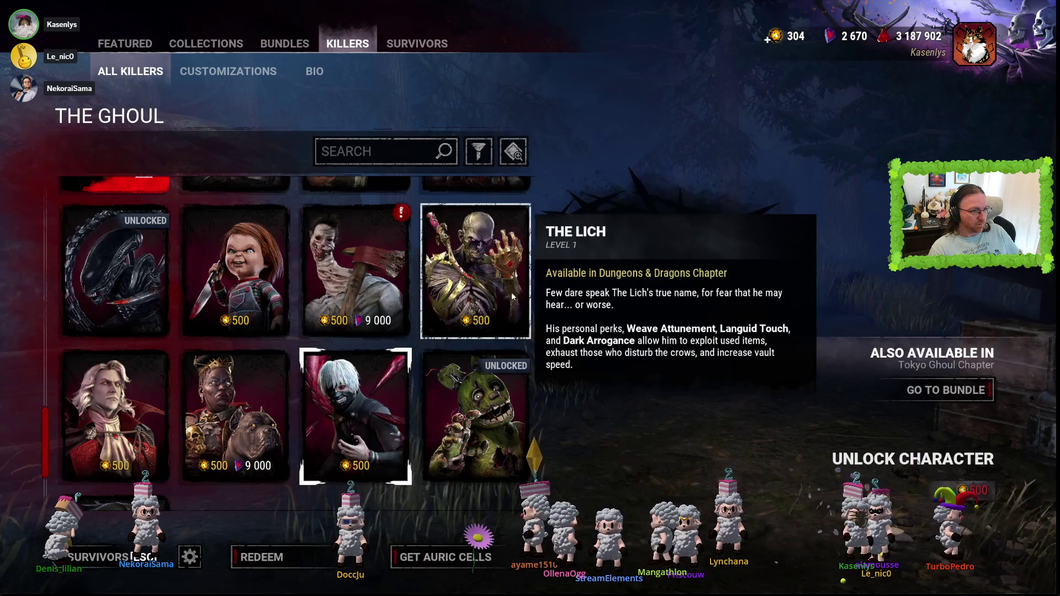
scroll(508, 292, up, 6)
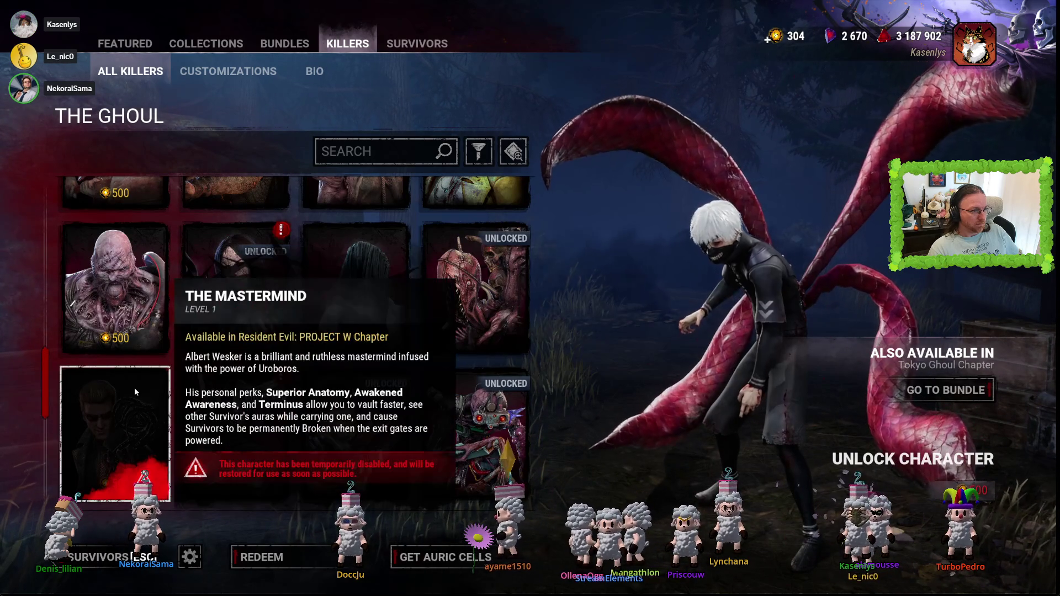
scroll(412, 343, up, 3)
- Select The Trickster and preview his Mina outfit set in Customizations
click(493, 334)
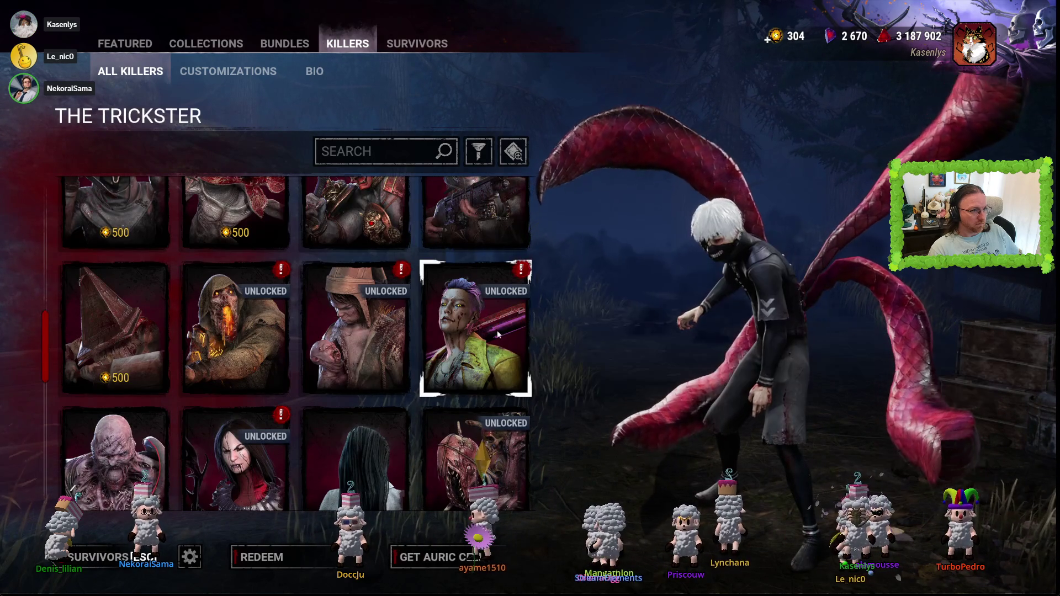
click(237, 74)
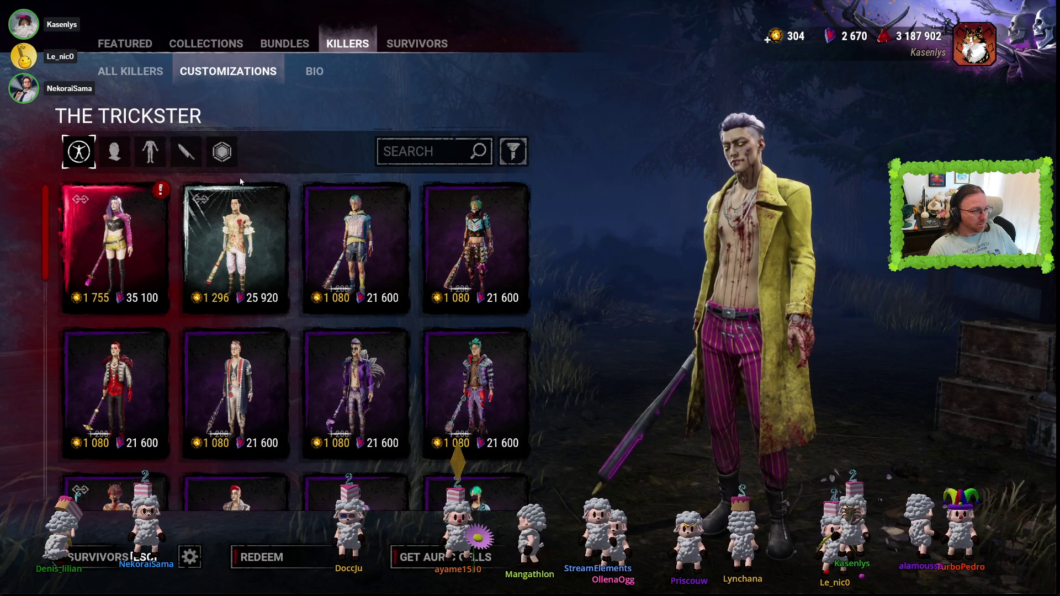
click(113, 249)
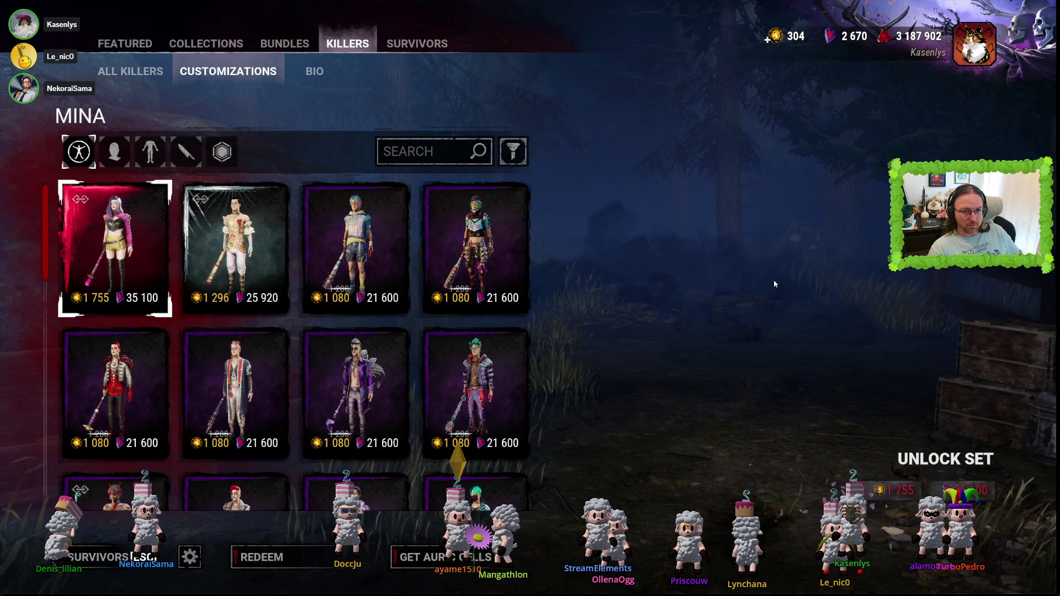
- Rotate The Trickster's Mina model to view its back, then face front again
mouse_move(770, 289)
mouse_down()
mouse_move(883, 306)
mouse_move(597, 293)
mouse_move(899, 316)
mouse_move(753, 331)
mouse_up()
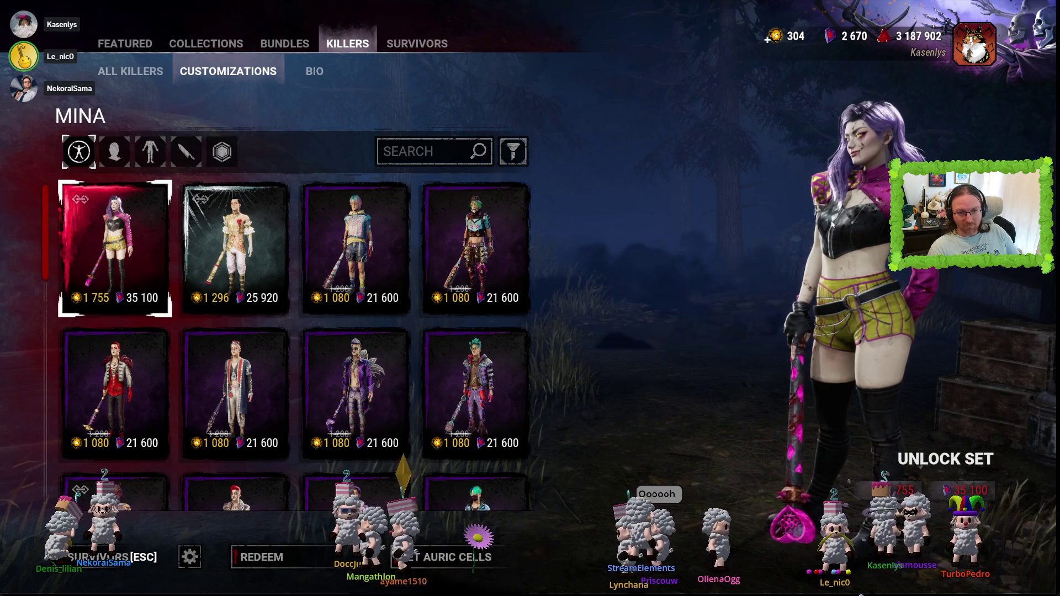
mouse_move(747, 269)
mouse_down()
mouse_move(805, 313)
mouse_move(769, 309)
mouse_up()
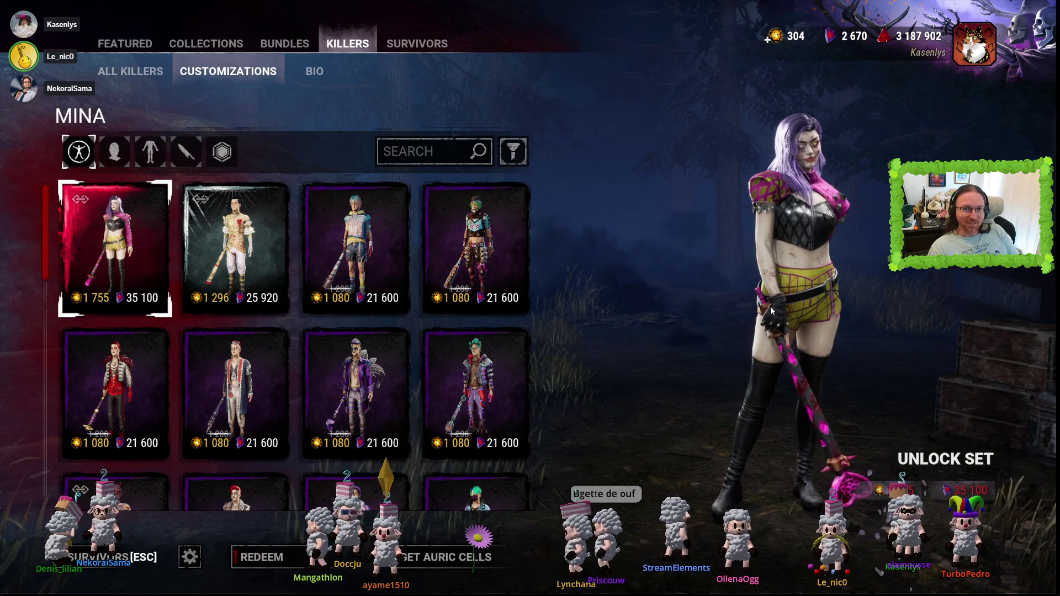
key(e)
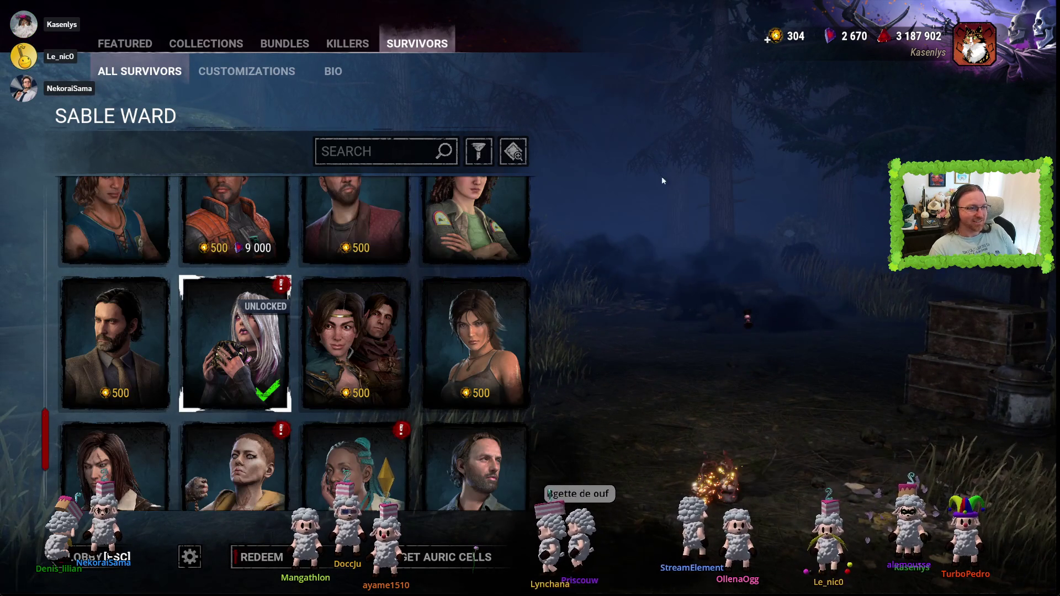
- Leave the store and open the Tome 7 - Forsaken challenge map
key(Escape)
click(237, 557)
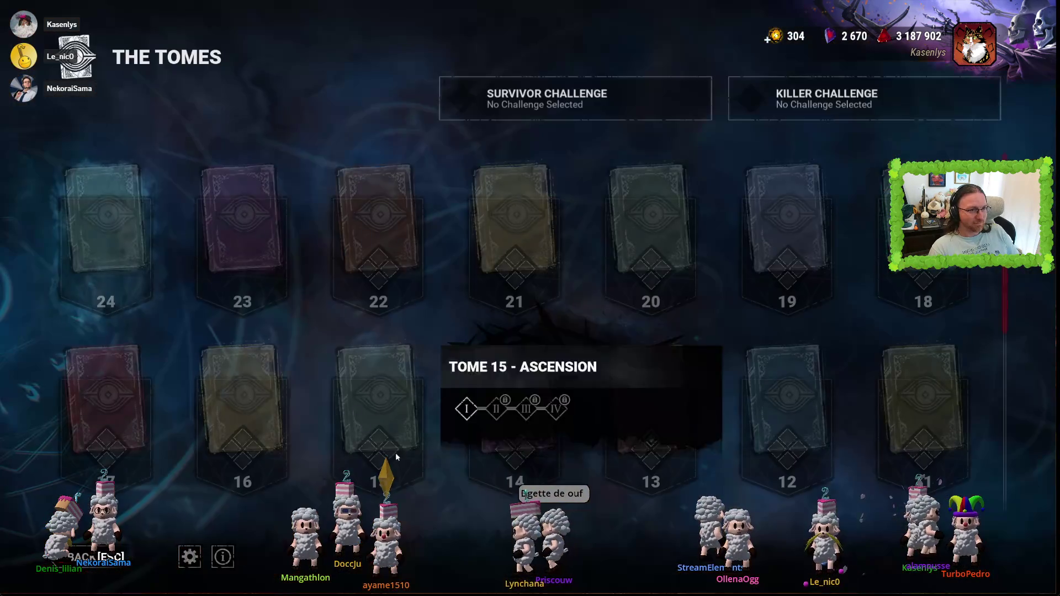
click(529, 102)
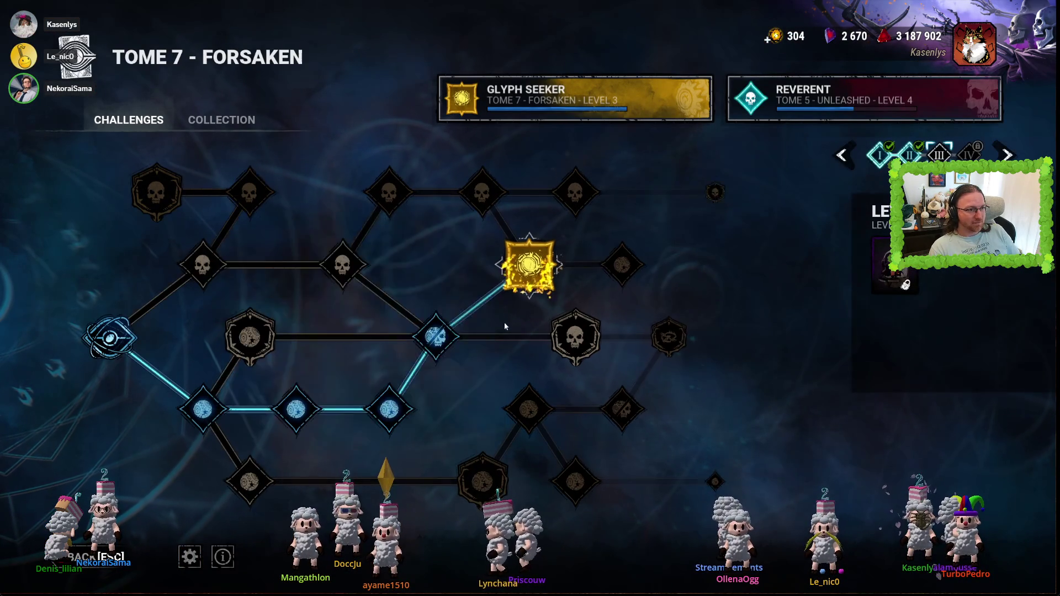